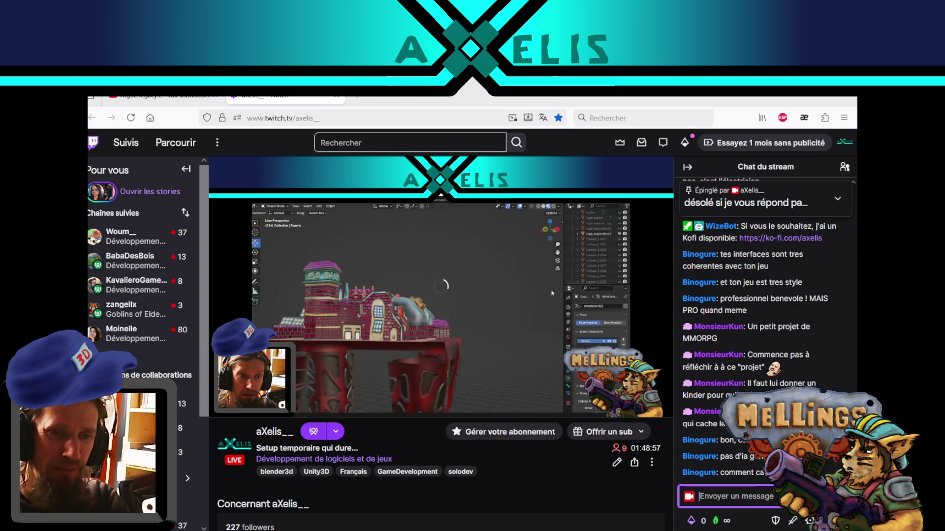
- Switch from the Twitch stream in Firefox to the OBS Studio window
{"action": "key", "text": "alt+Tab"}
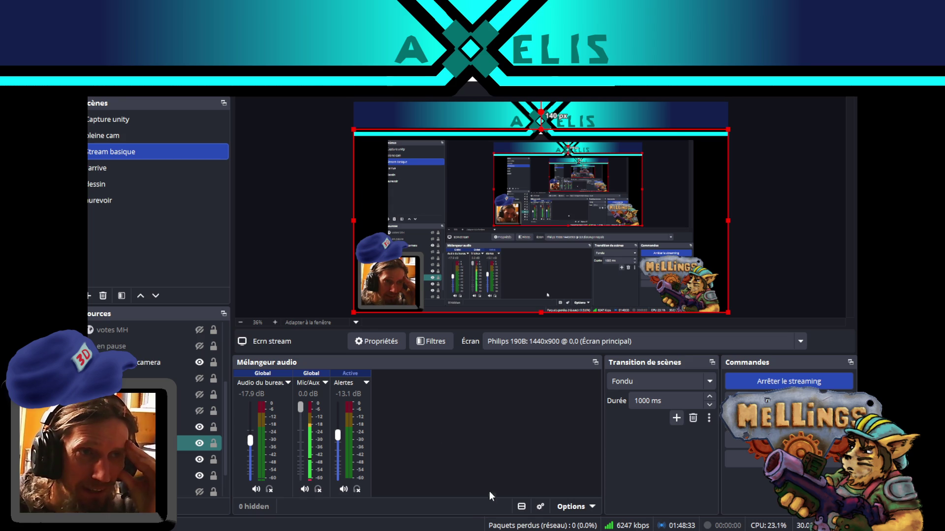
- Switch to Visual Studio Code showing melling_profil.savg with 'materiaux' searched
{"action": "key", "text": "alt+Tab"}
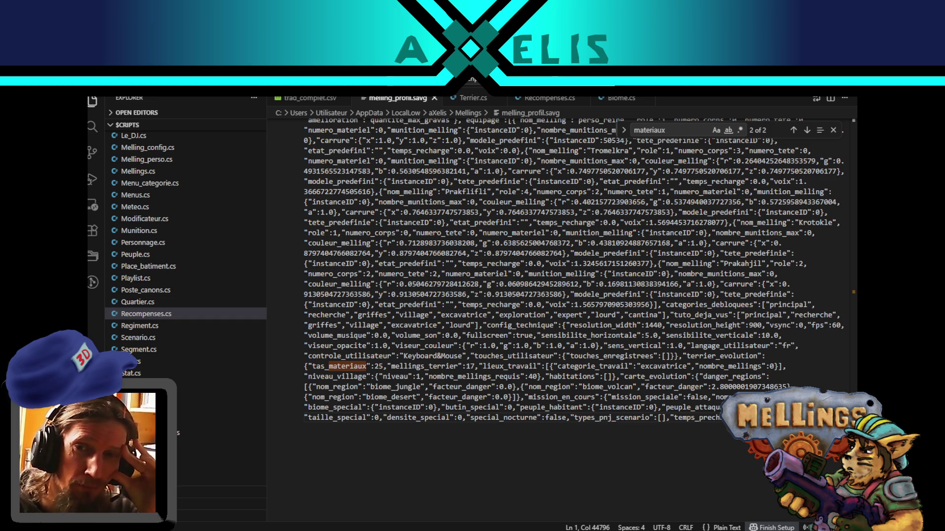
- Highlight the terrier_evolution data in melling_profil.savg, clear the selection, and return to Unity
{"action": "left_click_drag", "start_coordinate": [723, 419], "coordinate": [259, 367]}
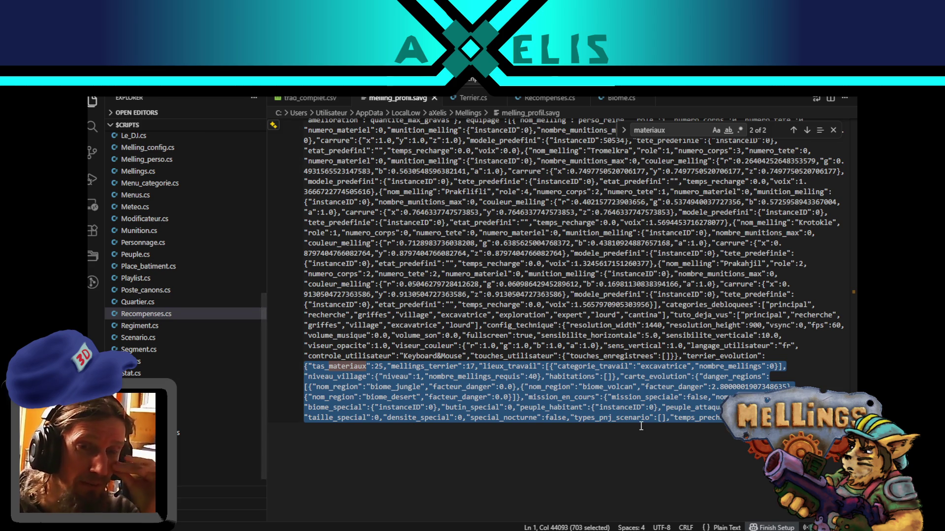
{"action": "left_click", "coordinate": [617, 463]}
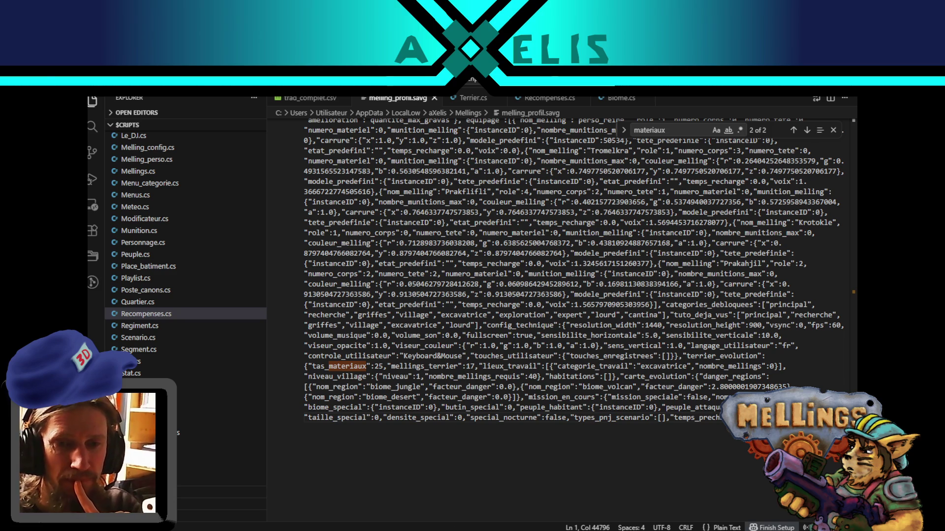
{"action": "key", "text": "alt+Tab"}
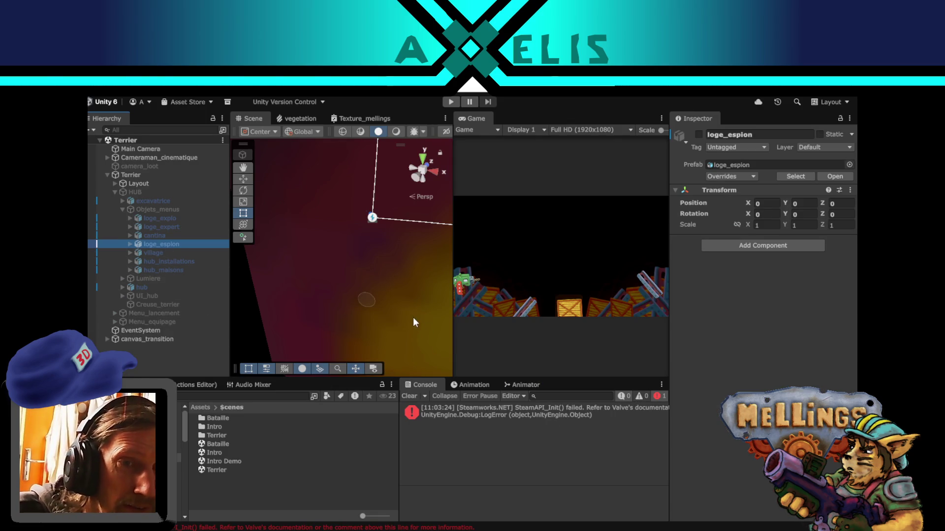
- Trace loge_expert's Animator Controller to the hub_batiment_expert override controller in Assets > Terrier
{"action": "scroll", "coordinate": [389, 311], "scroll_direction": "down", "scroll_amount": 2}
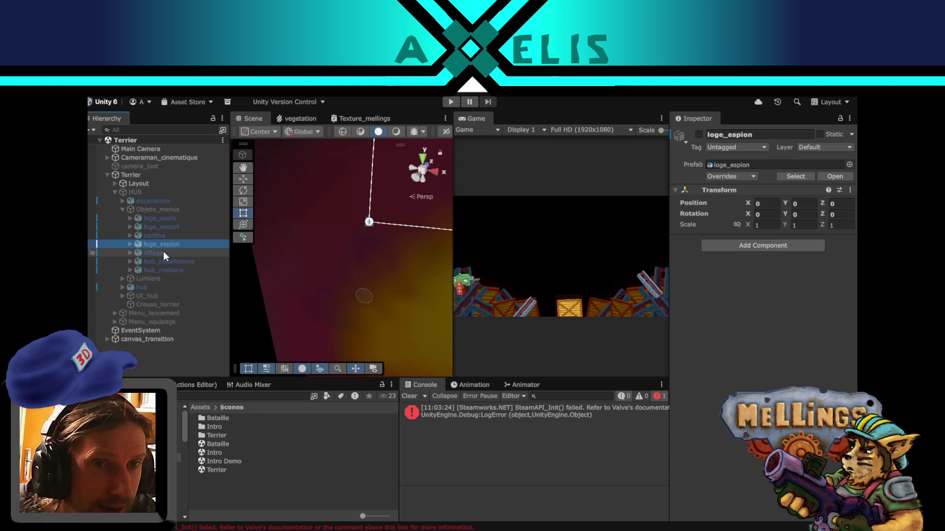
{"action": "left_click", "coordinate": [168, 272]}
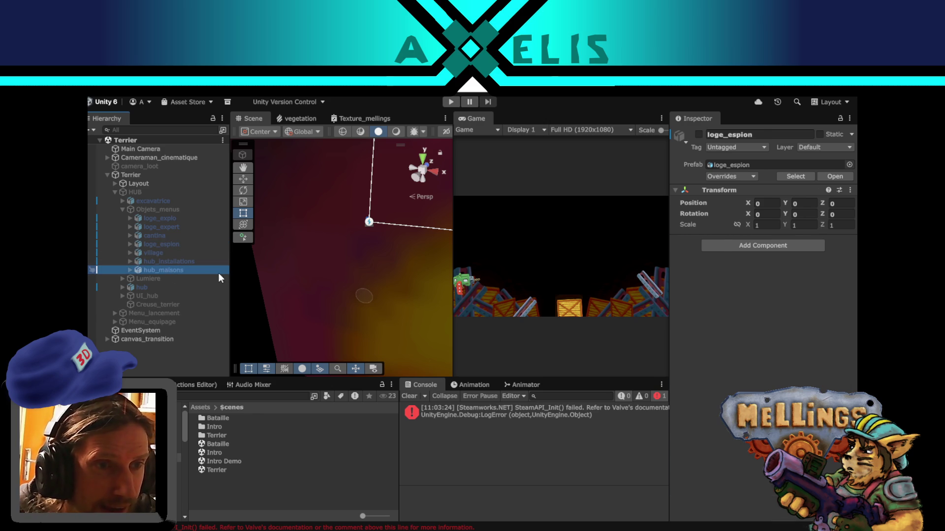
{"action": "left_click", "coordinate": [169, 262]}
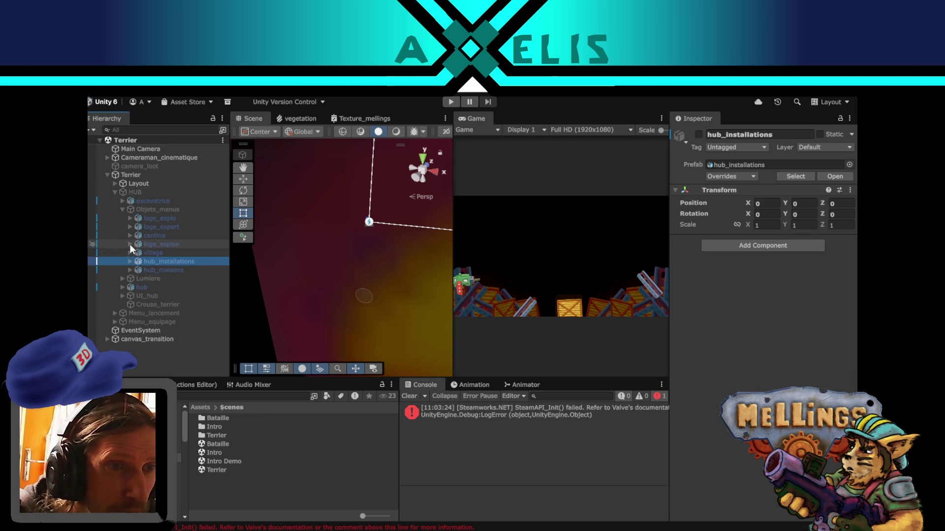
{"action": "left_click", "coordinate": [179, 235]}
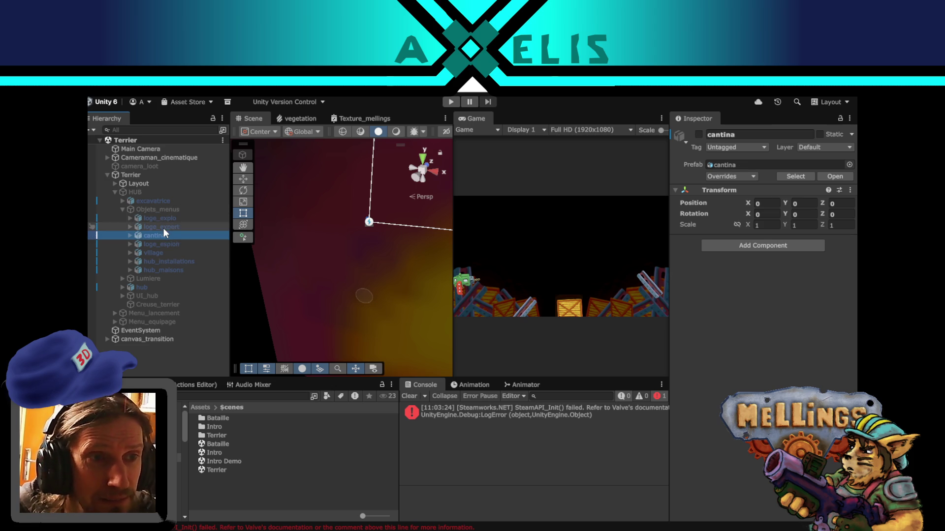
{"action": "left_click", "coordinate": [163, 229]}
{"action": "left_click", "coordinate": [795, 253]}
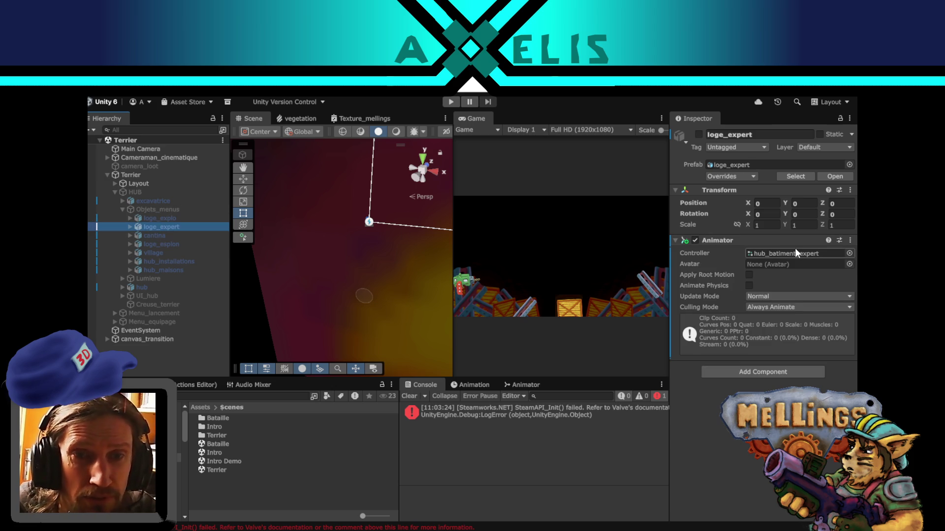
{"action": "left_click", "coordinate": [261, 463]}
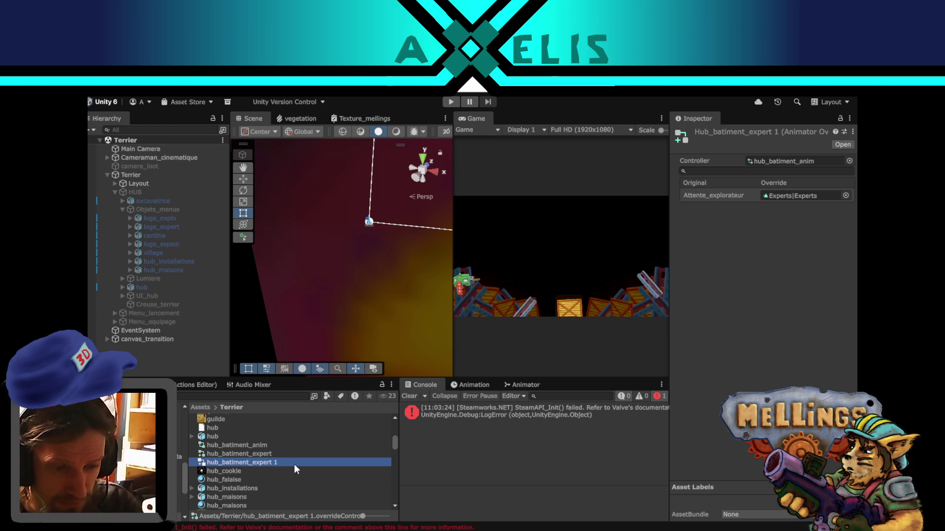
- Duplicate hub_batiment_expert and rename the copy hub_batiment_cantina
{"action": "key", "text": "ctrl+d"}
{"action": "left_click", "coordinate": [295, 464]}
{"action": "key", "text": "BackSpace"}
{"action": "key", "text": "BackSpace"}
{"action": "key", "text": "BackSpace"}
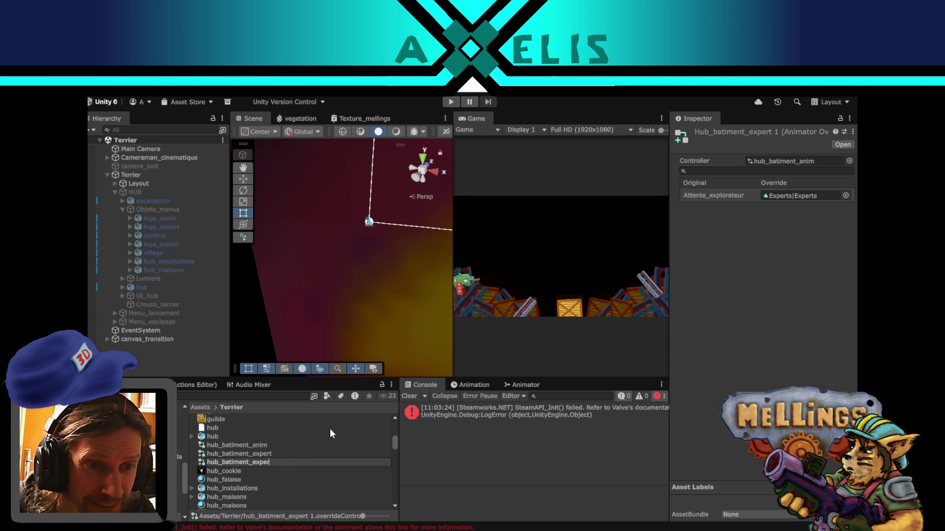
{"action": "key", "text": "BackSpace"}
{"action": "key", "text": "BackSpace"}
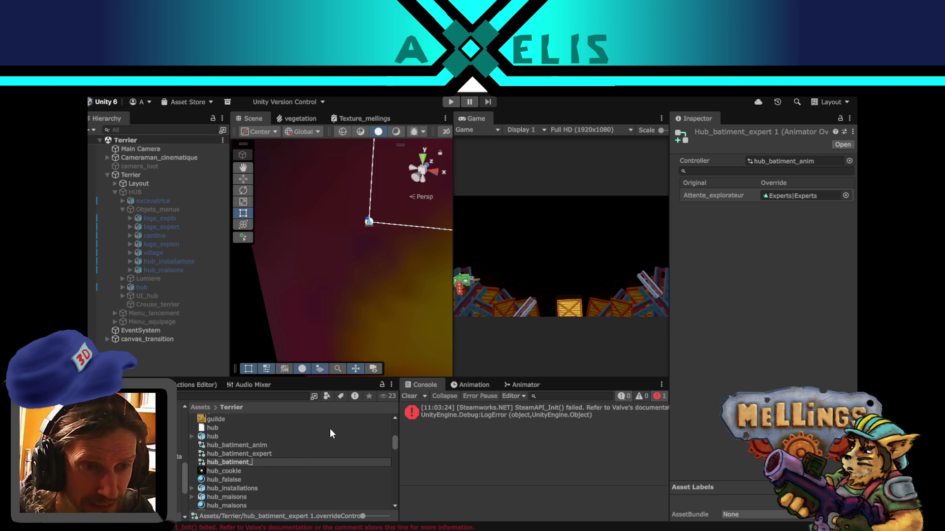
{"action": "type", "text": "cantina"}
{"action": "key", "text": "Return"}
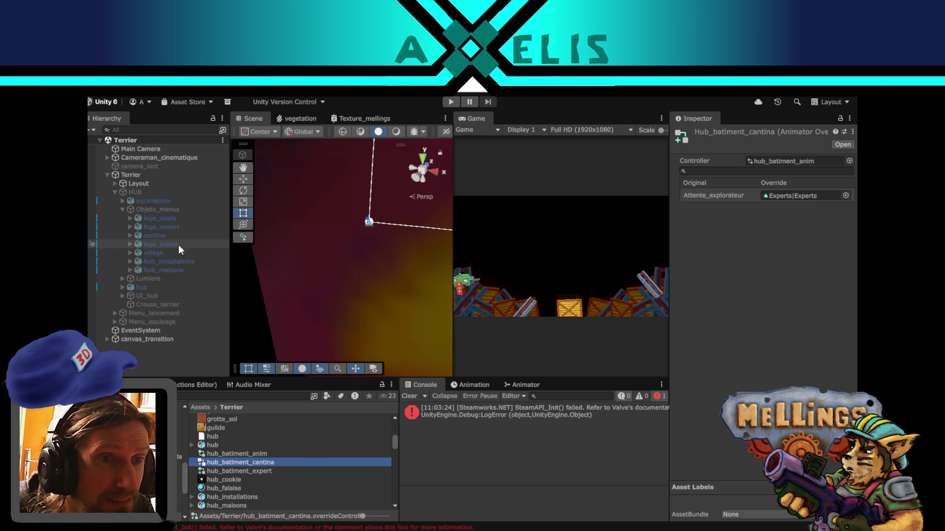
- Browse the cantina model's animation clips and import settings, then go back to the Twitch stream
{"action": "left_click", "coordinate": [790, 202]}
{"action": "scroll", "coordinate": [219, 444], "scroll_direction": "down", "scroll_amount": 5}
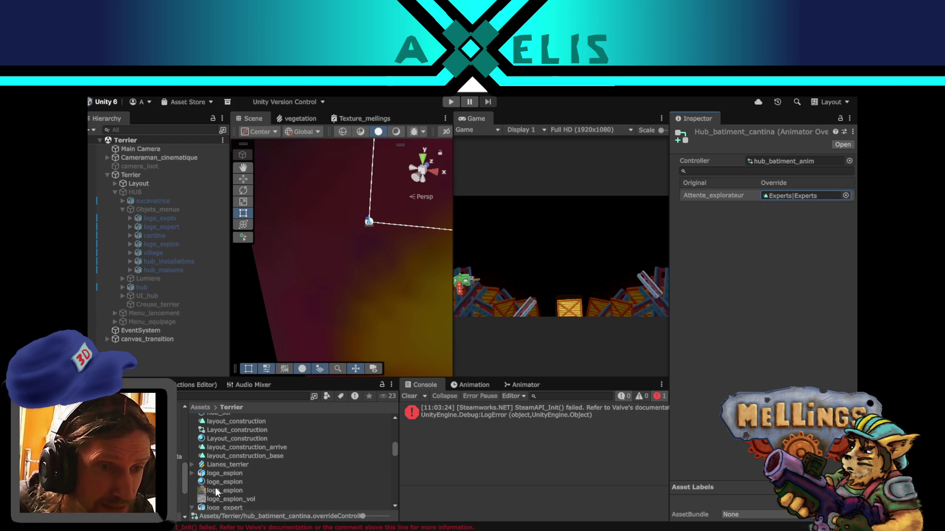
{"action": "scroll", "coordinate": [216, 491], "scroll_direction": "down", "scroll_amount": 3}
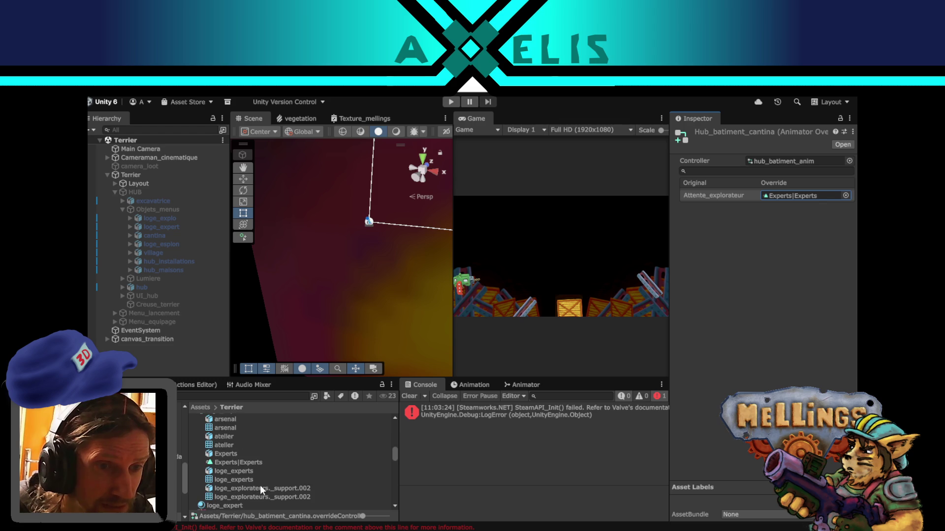
{"action": "left_click", "coordinate": [194, 477]}
{"action": "scroll", "coordinate": [246, 463], "scroll_direction": "up", "scroll_amount": 5}
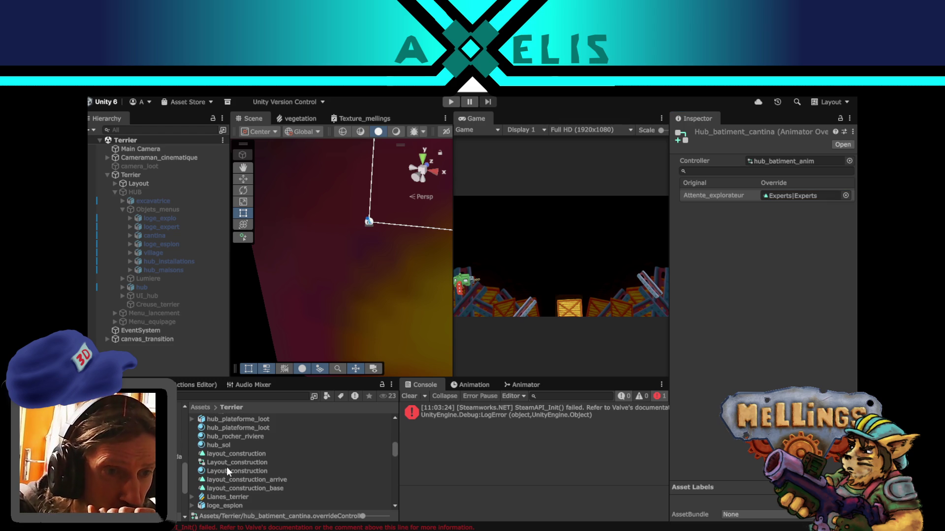
{"action": "scroll", "coordinate": [226, 467], "scroll_direction": "up", "scroll_amount": 5}
{"action": "scroll", "coordinate": [261, 469], "scroll_direction": "up", "scroll_amount": 10}
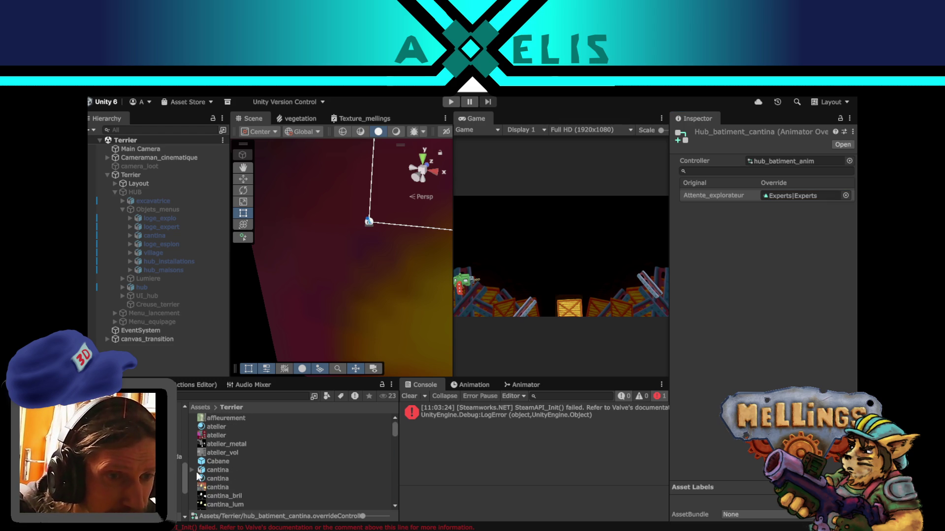
{"action": "left_click", "coordinate": [192, 470]}
{"action": "scroll", "coordinate": [279, 467], "scroll_direction": "down", "scroll_amount": 2}
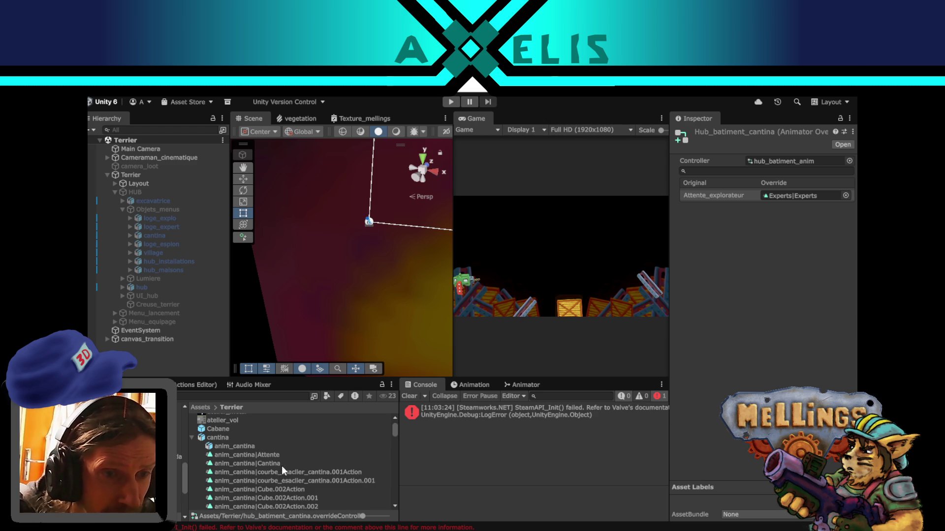
{"action": "scroll", "coordinate": [281, 465], "scroll_direction": "down", "scroll_amount": 2}
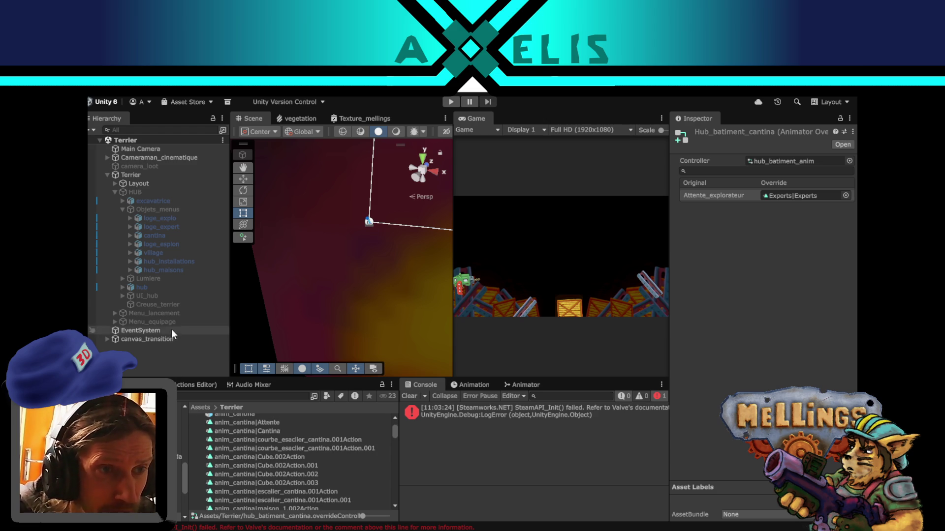
{"action": "scroll", "coordinate": [238, 445], "scroll_direction": "up", "scroll_amount": 2}
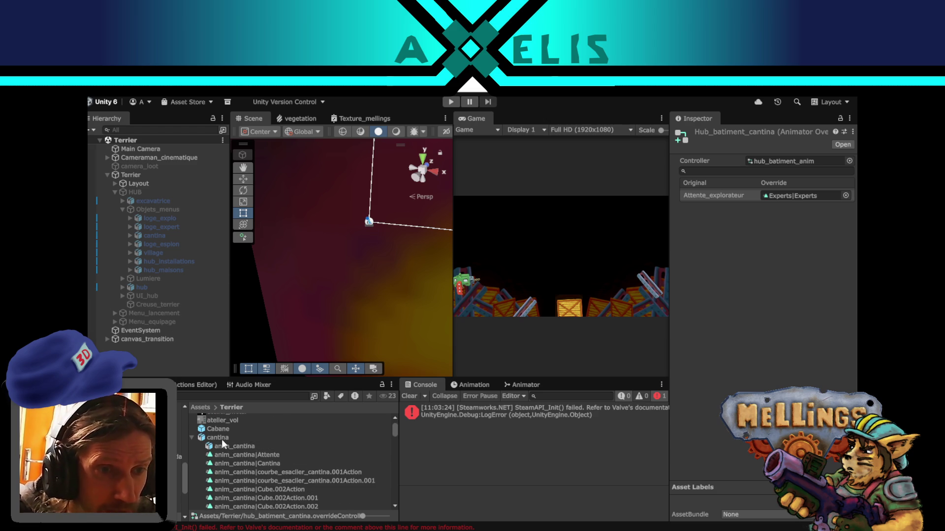
{"action": "left_click", "coordinate": [221, 438]}
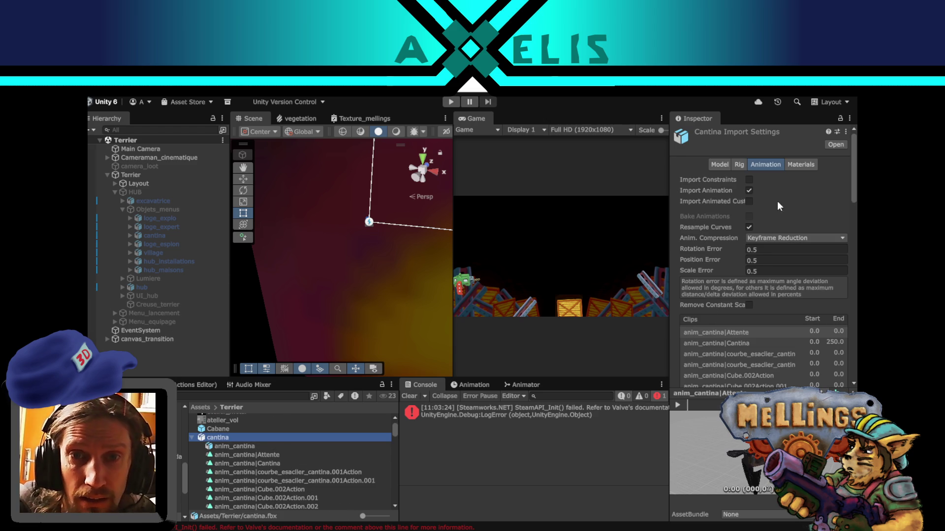
{"action": "scroll", "coordinate": [838, 335], "scroll_direction": "down", "scroll_amount": 2}
{"action": "scroll", "coordinate": [838, 334], "scroll_direction": "down", "scroll_amount": 3}
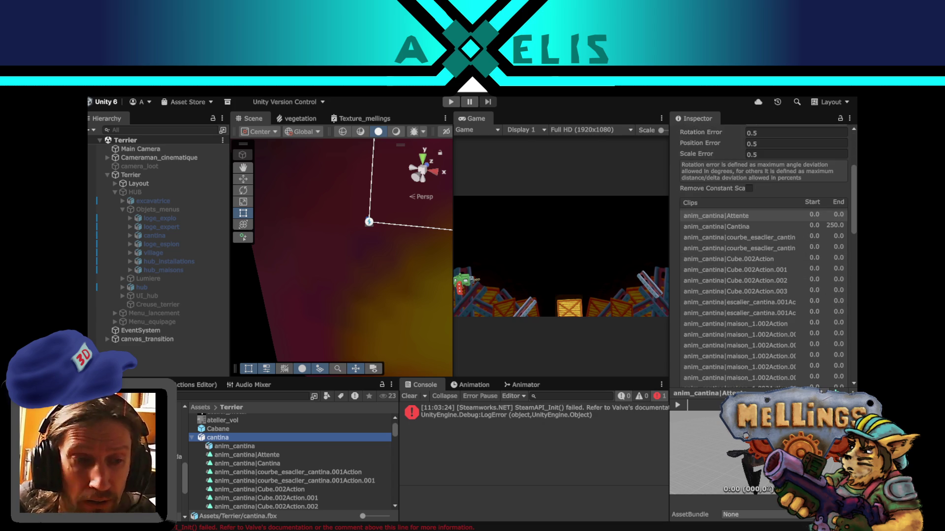
{"action": "key", "text": "alt+Tab"}
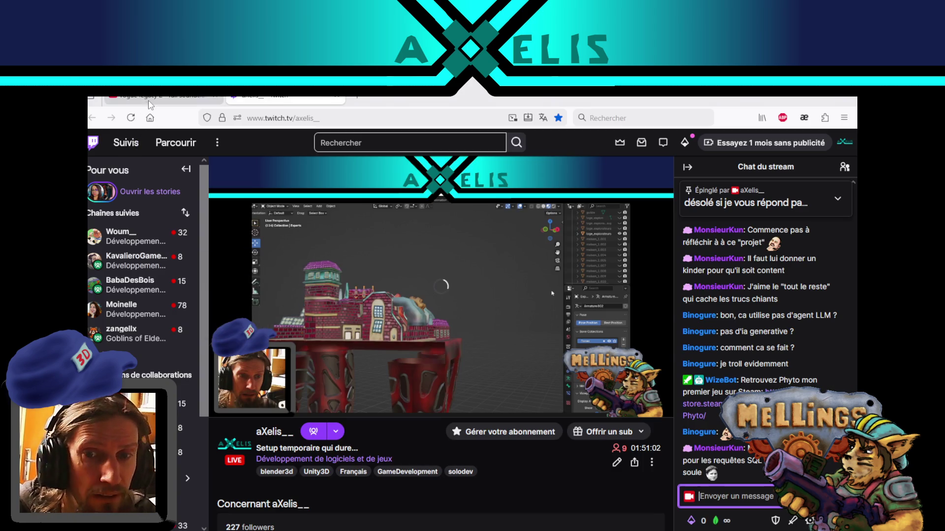
- Glance at the Rogue Legacy 2 soundtrack tab, return to Twitch, then bring up Blender
{"action": "left_click", "coordinate": [162, 98]}
{"action": "key", "text": "ctrl+Tab"}
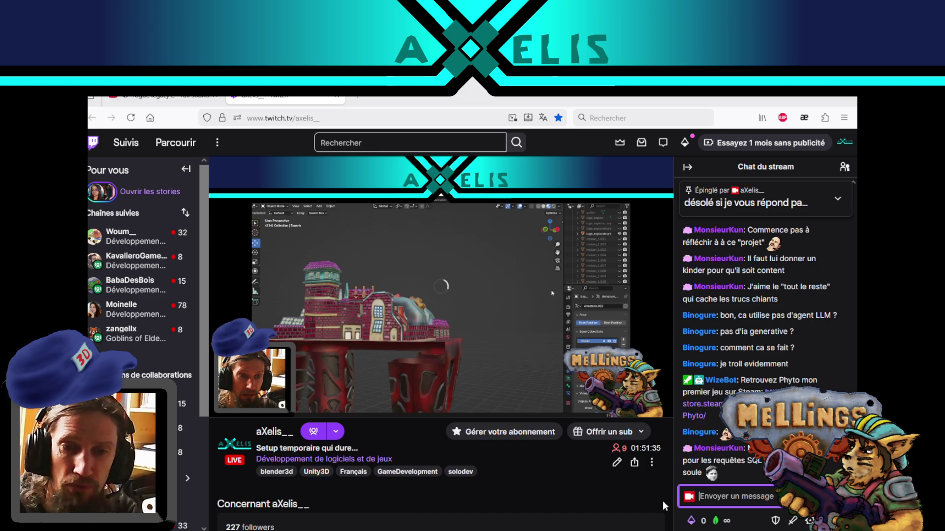
{"action": "mouse_move", "coordinate": [616, 530]}
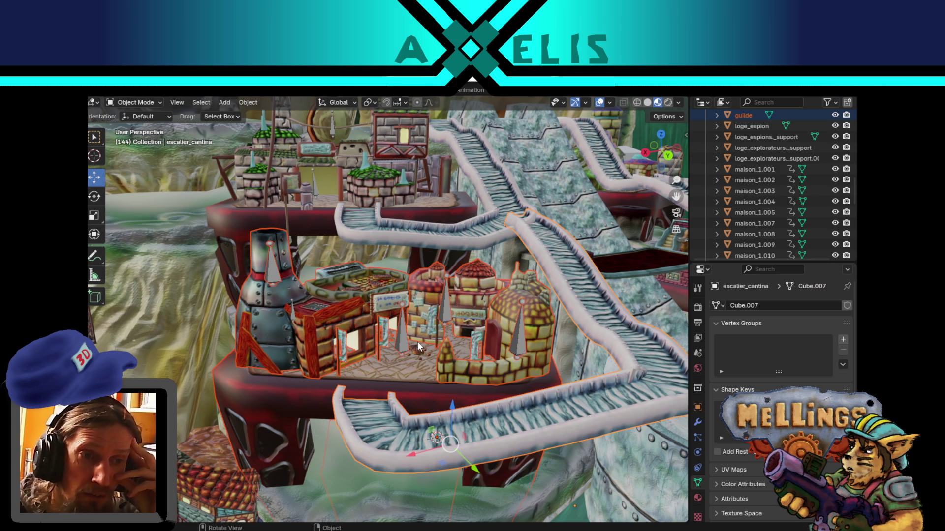
- Zoom the Blender viewport in on the cantina buildings
{"action": "scroll", "coordinate": [374, 364], "scroll_direction": "up", "scroll_amount": 3}
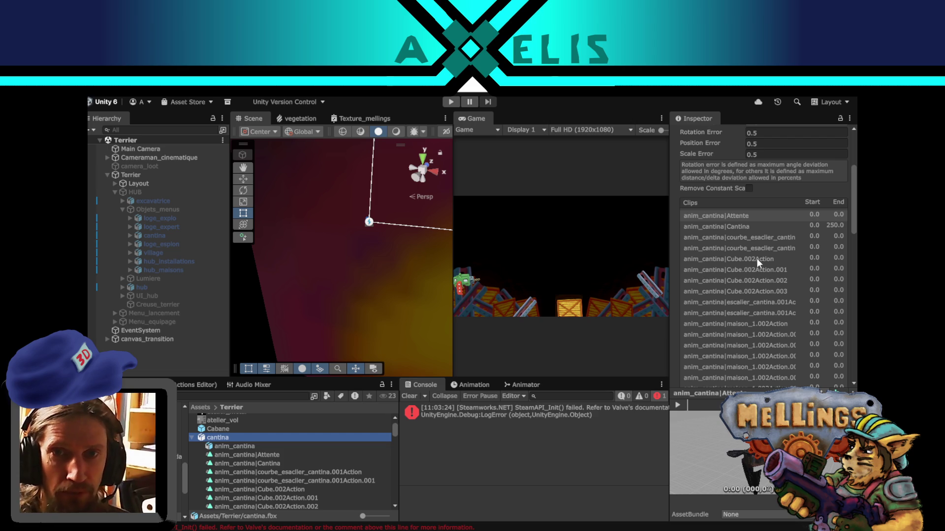
- Preview the Cantina and Attente animation clips in cantina.fbx's import settings
{"action": "scroll", "coordinate": [756, 261], "scroll_direction": "up", "scroll_amount": 5}
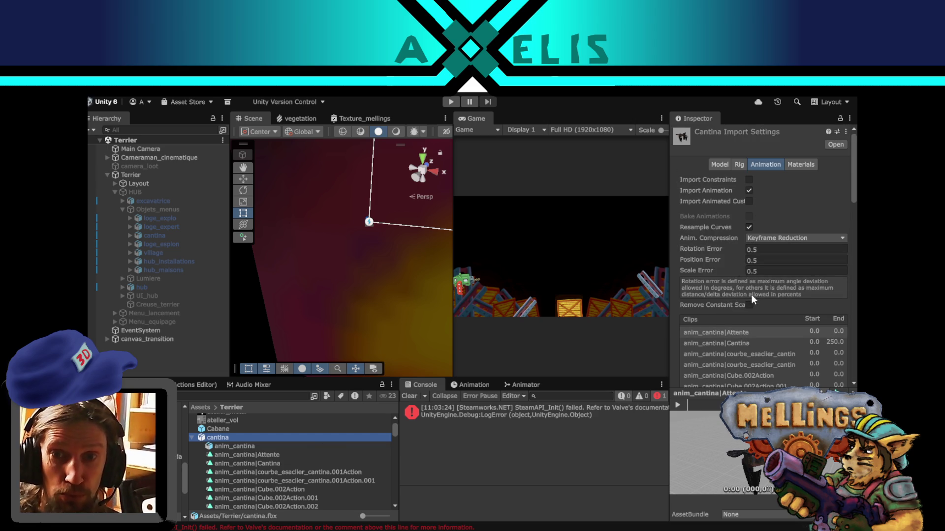
{"action": "scroll", "coordinate": [757, 295], "scroll_direction": "down", "scroll_amount": 5}
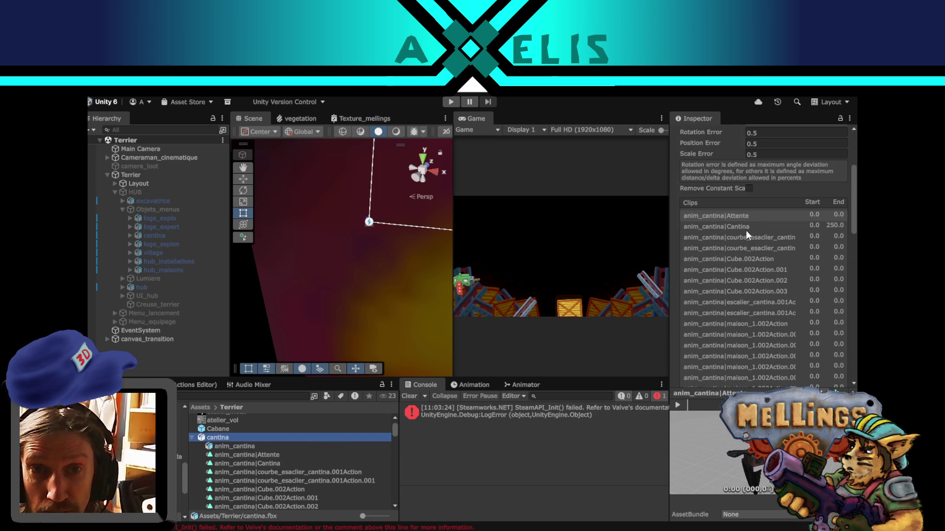
{"action": "left_click", "coordinate": [755, 226]}
{"action": "scroll", "coordinate": [746, 251], "scroll_direction": "down", "scroll_amount": 5}
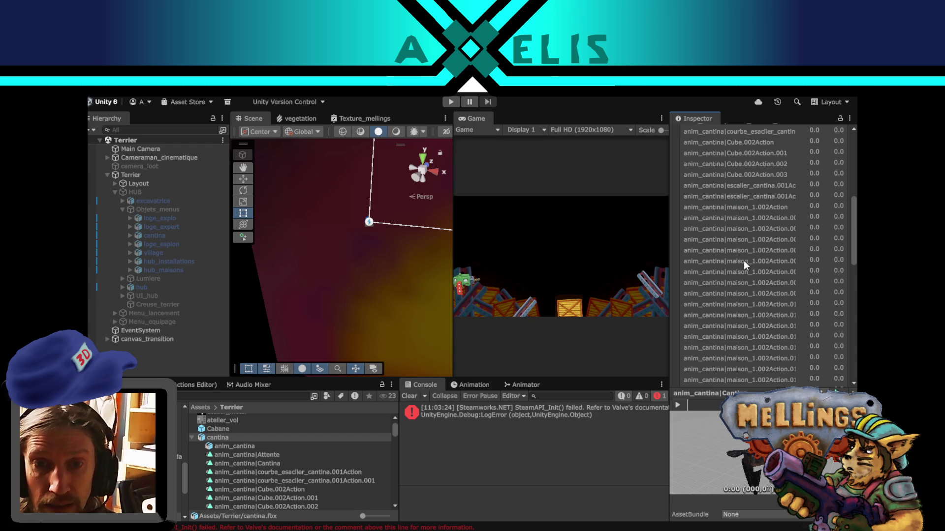
{"action": "left_click", "coordinate": [678, 404]}
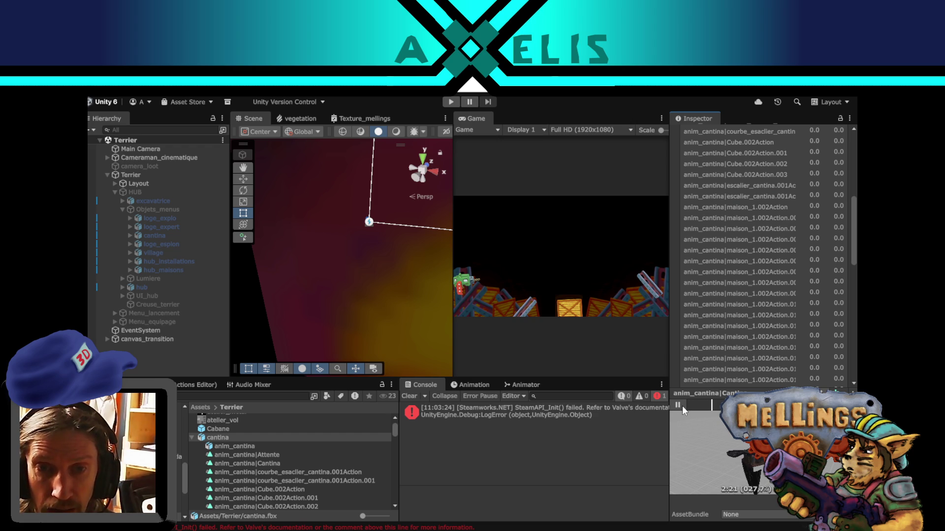
{"action": "left_click", "coordinate": [682, 406]}
{"action": "scroll", "coordinate": [731, 220], "scroll_direction": "up", "scroll_amount": 5}
{"action": "left_click", "coordinate": [731, 218]}
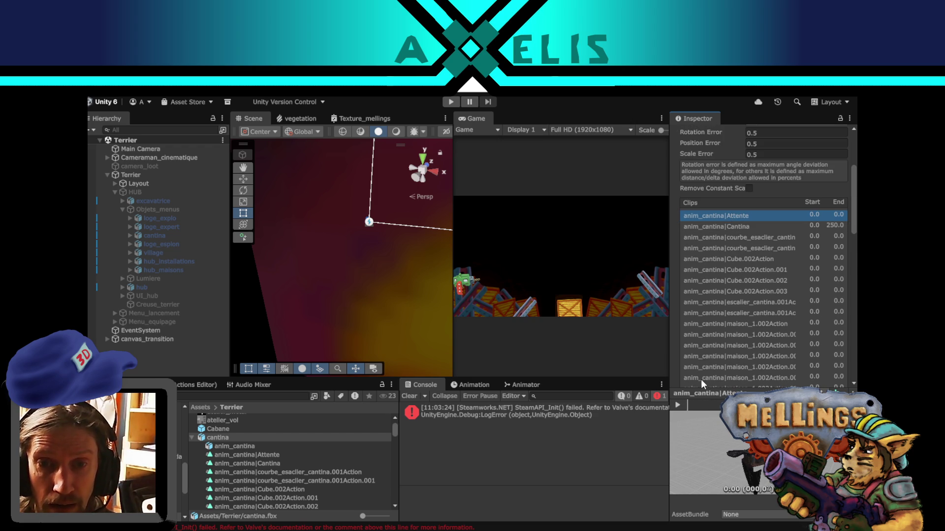
{"action": "left_click", "coordinate": [683, 404]}
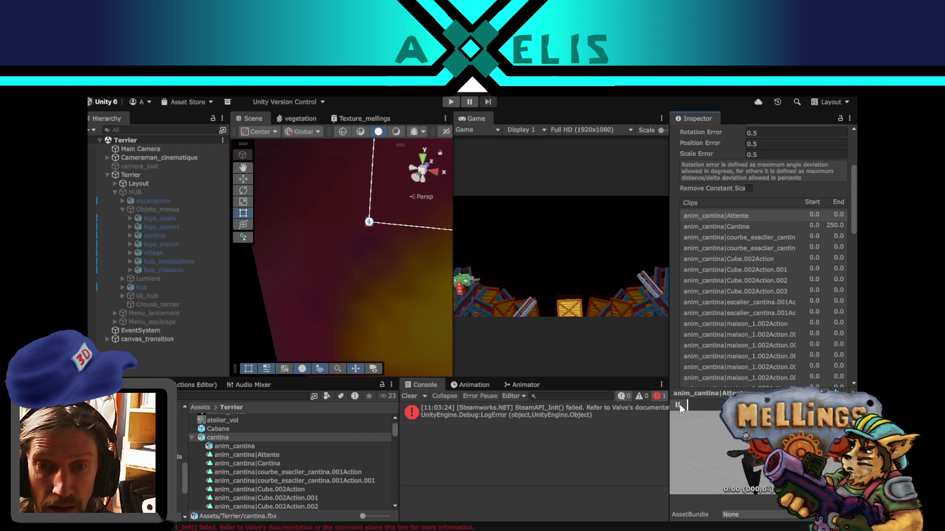
- Remove the Attente clip, the staircase curve clip and other unwanted clips from the import
{"action": "scroll", "coordinate": [800, 342], "scroll_direction": "down", "scroll_amount": 5}
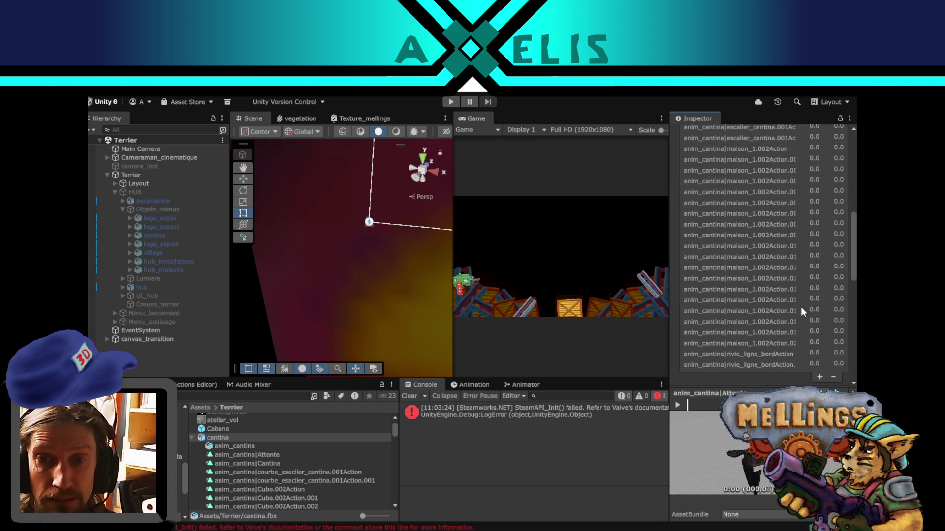
{"action": "left_click", "coordinate": [833, 377]}
{"action": "scroll", "coordinate": [751, 261], "scroll_direction": "up", "scroll_amount": 5}
{"action": "left_click", "coordinate": [754, 227]}
{"action": "scroll", "coordinate": [822, 347], "scroll_direction": "down", "scroll_amount": 5}
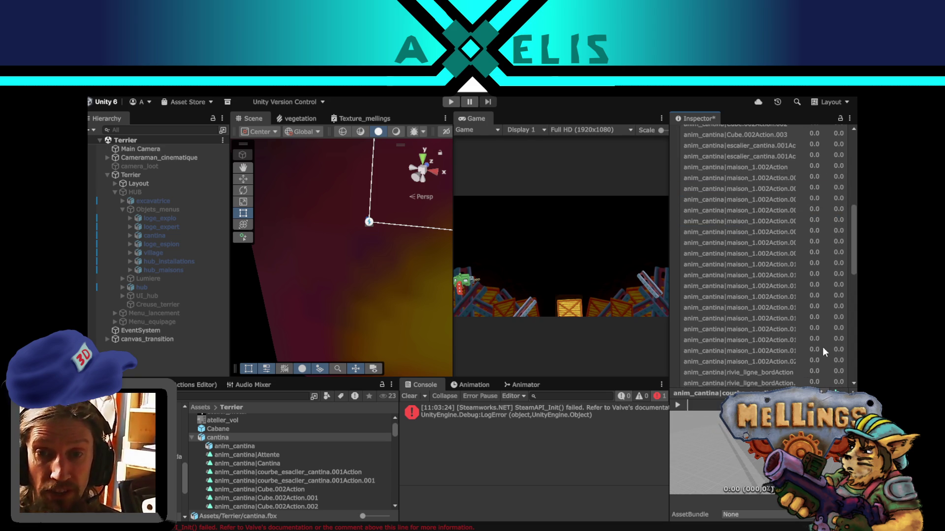
{"action": "left_click", "coordinate": [832, 355]}
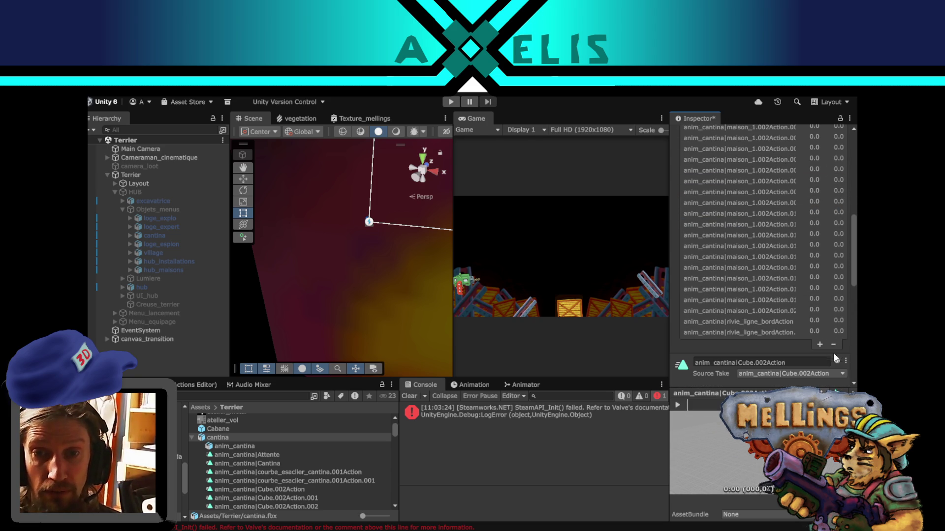
{"action": "left_click", "coordinate": [834, 344]}
{"action": "left_click", "coordinate": [834, 335]}
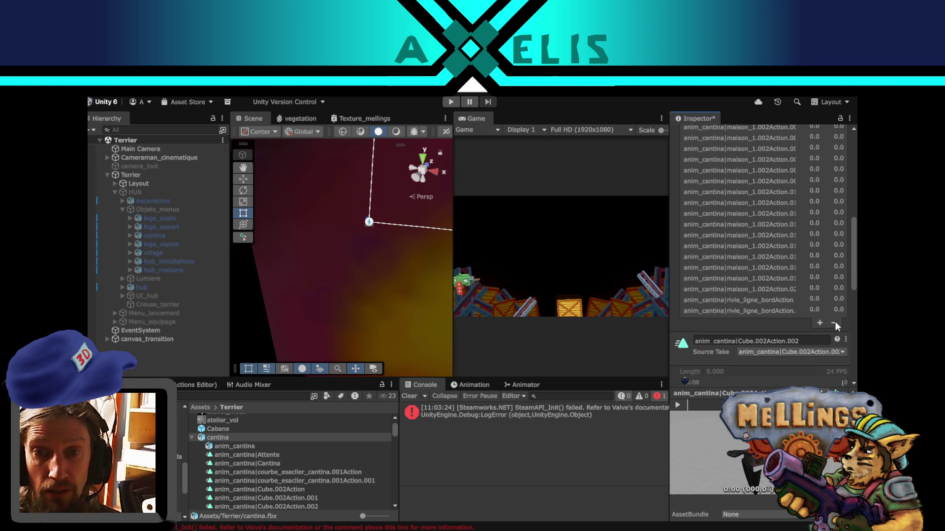
{"action": "left_click", "coordinate": [834, 321]}
{"action": "left_click", "coordinate": [830, 310]}
{"action": "left_click", "coordinate": [833, 300]}
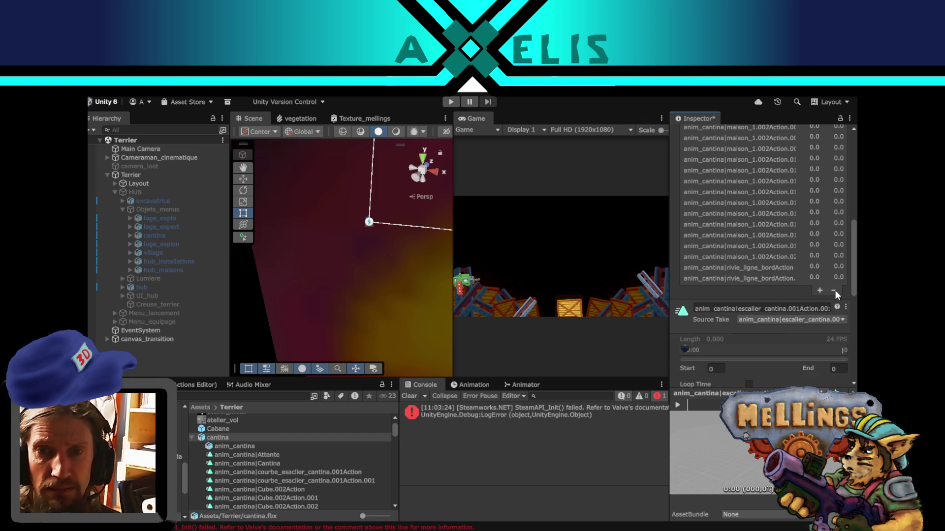
{"action": "left_click", "coordinate": [834, 291]}
- Remove all the maison and rivie_ligne clips so only the Cantina clip remains
{"action": "scroll", "coordinate": [831, 297], "scroll_direction": "up", "scroll_amount": 3}
{"action": "scroll", "coordinate": [807, 285], "scroll_direction": "down", "scroll_amount": 3}
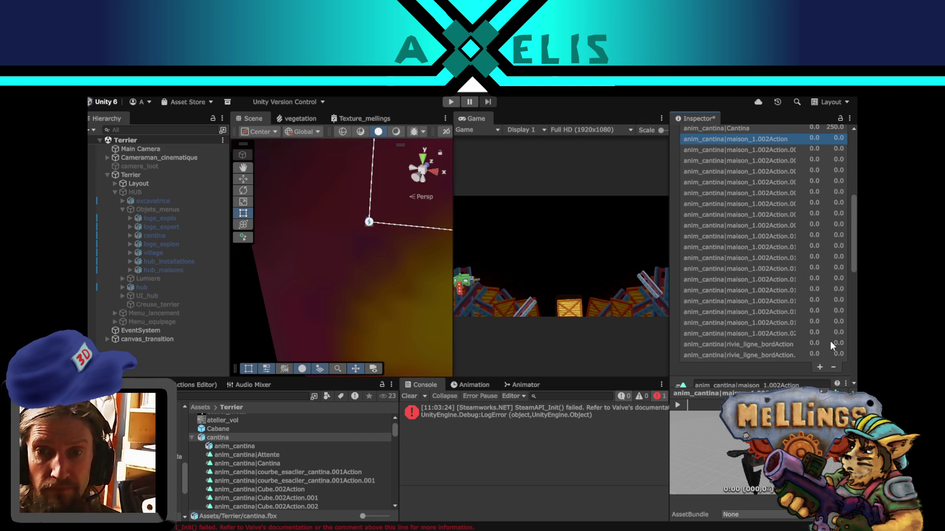
{"action": "left_click", "coordinate": [835, 368]}
{"action": "left_click", "coordinate": [834, 355]}
{"action": "left_click", "coordinate": [833, 346]}
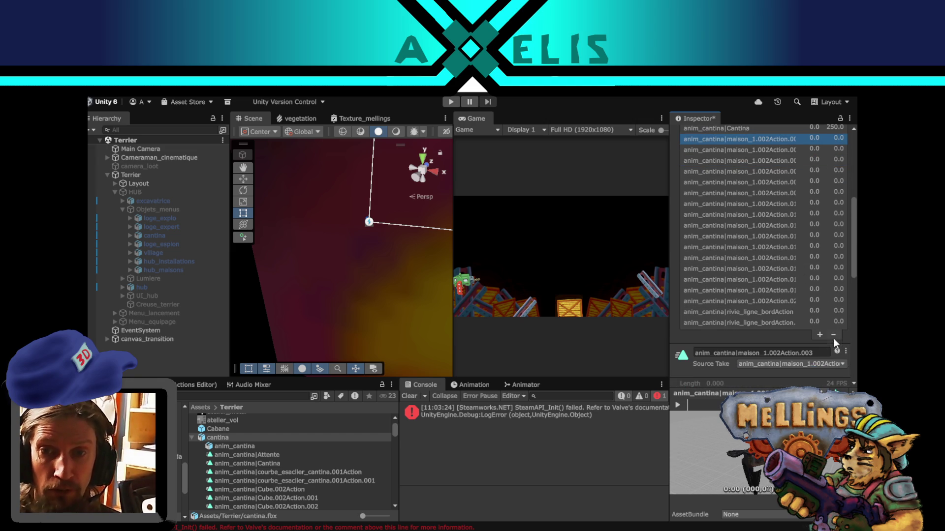
{"action": "left_click", "coordinate": [834, 334]}
{"action": "left_click", "coordinate": [833, 321]}
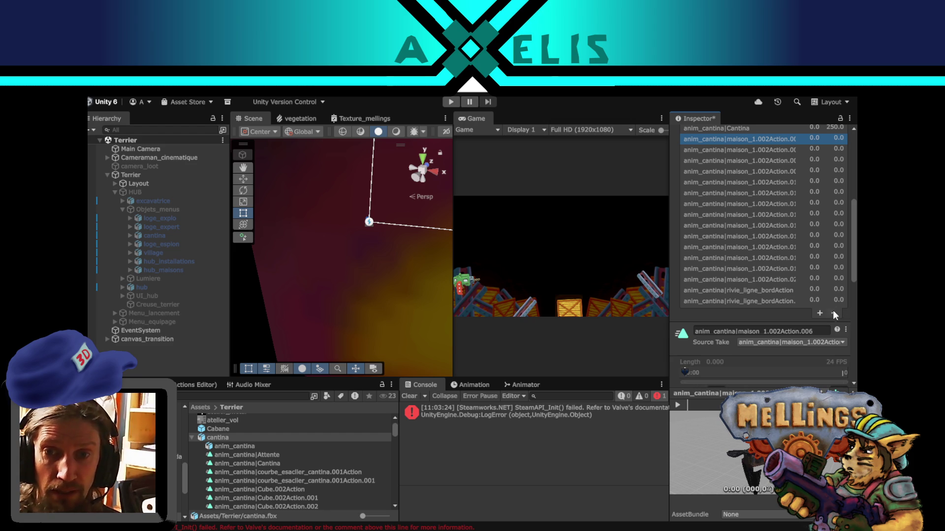
{"action": "scroll", "coordinate": [834, 314], "scroll_direction": "up", "scroll_amount": 2}
{"action": "left_click", "coordinate": [834, 372]}
{"action": "left_click", "coordinate": [834, 361]}
{"action": "left_click", "coordinate": [833, 350]}
{"action": "left_click", "coordinate": [833, 339]}
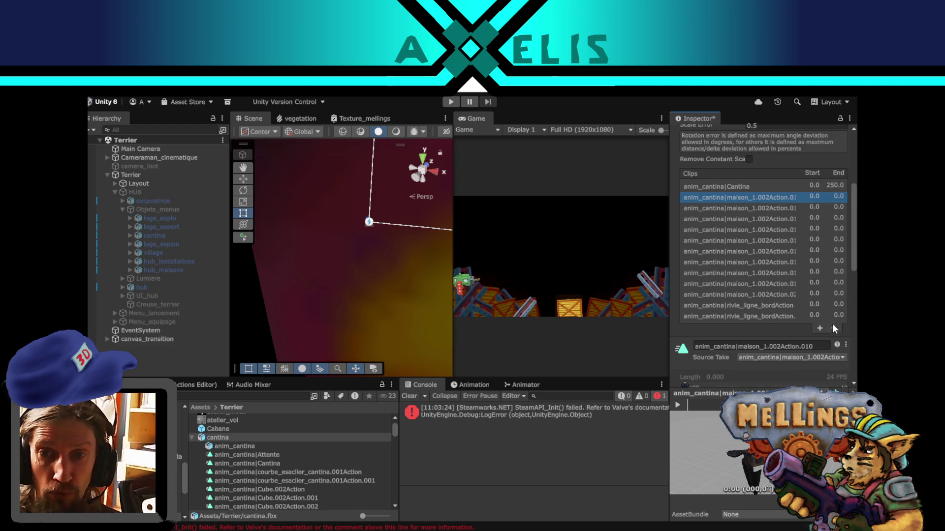
{"action": "left_click", "coordinate": [832, 327]}
{"action": "left_click", "coordinate": [831, 316]}
{"action": "left_click", "coordinate": [834, 306]}
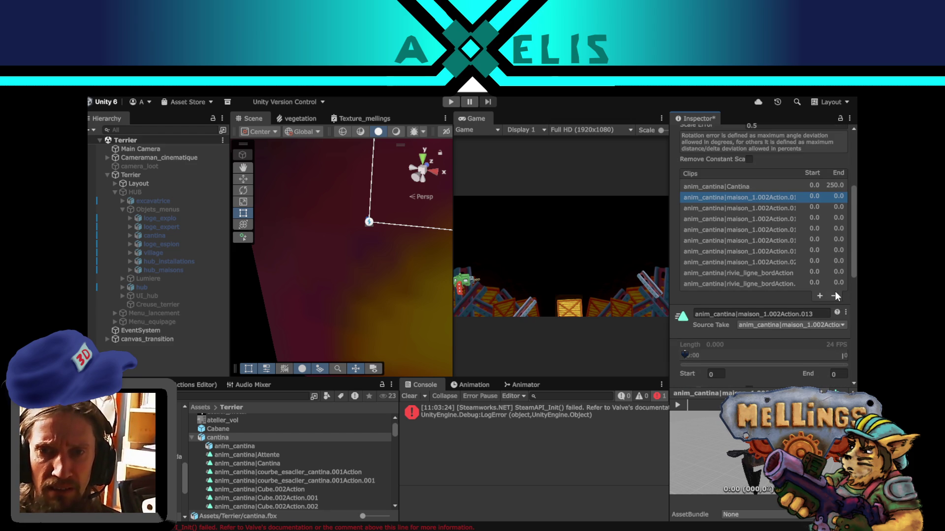
{"action": "left_click", "coordinate": [834, 292]}
{"action": "left_click", "coordinate": [835, 285]}
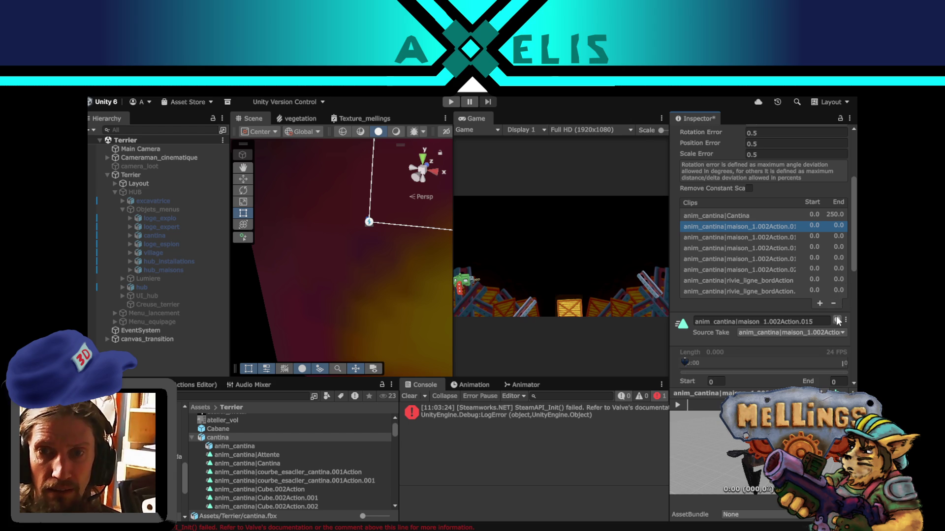
{"action": "left_click", "coordinate": [833, 303]}
{"action": "left_click", "coordinate": [833, 292]}
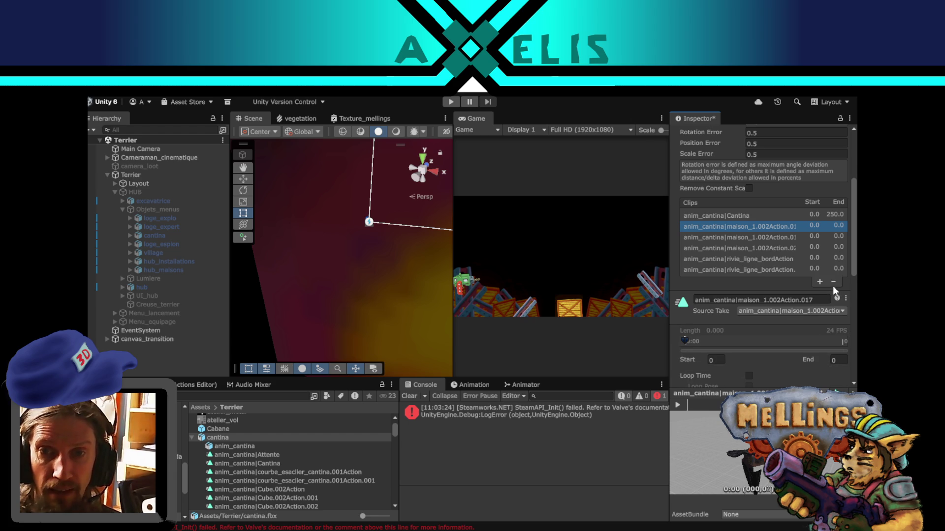
{"action": "left_click", "coordinate": [833, 282]}
{"action": "left_click", "coordinate": [833, 269]}
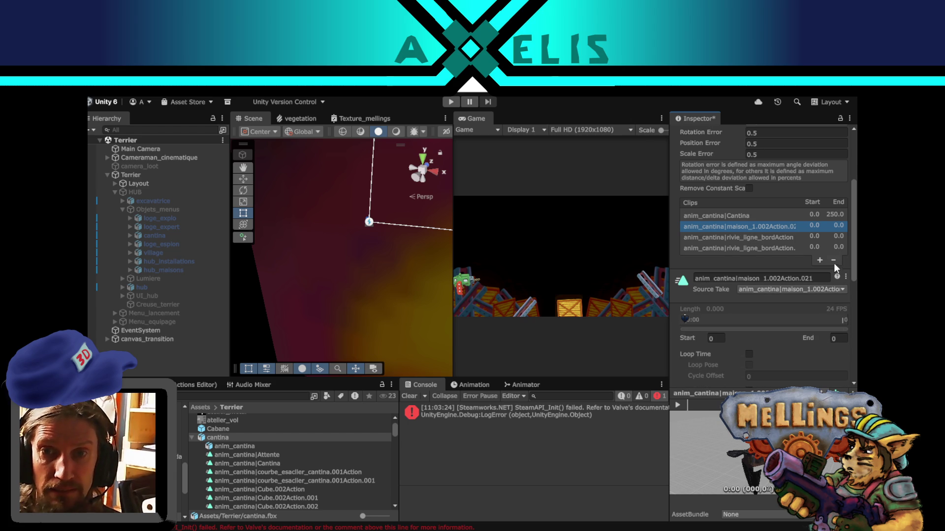
{"action": "left_click", "coordinate": [833, 260]}
{"action": "left_click", "coordinate": [831, 247]}
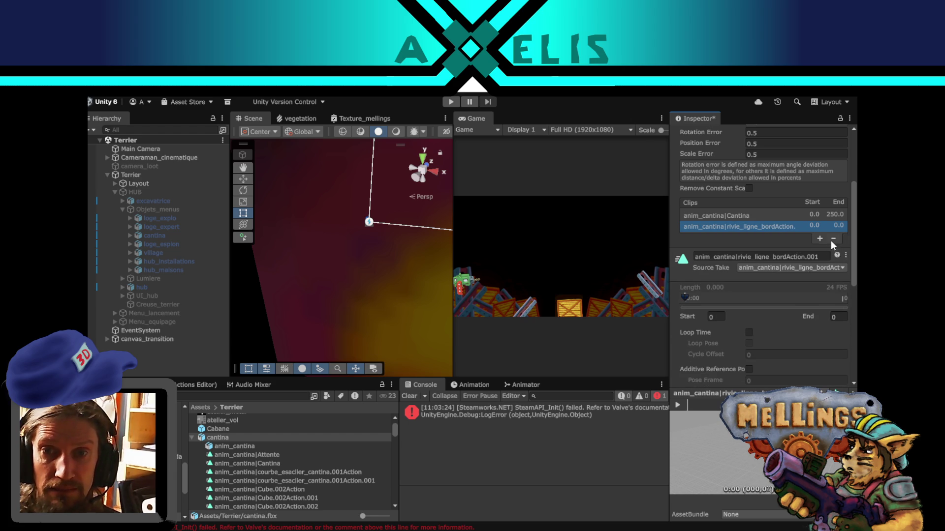
{"action": "left_click", "coordinate": [832, 240]}
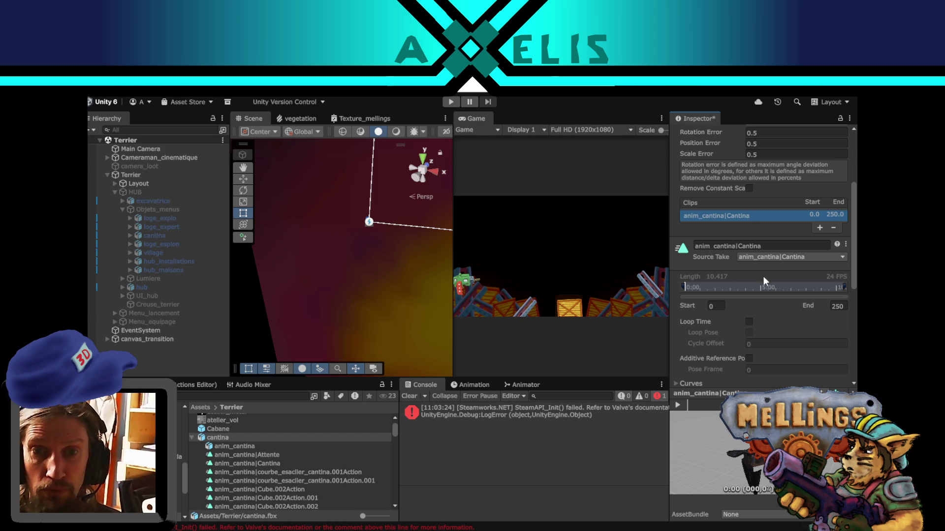
- Turn on Loop Time for the Cantina clip and apply the import changes
{"action": "left_click", "coordinate": [749, 321]}
{"action": "scroll", "coordinate": [798, 256], "scroll_direction": "down", "scroll_amount": 4}
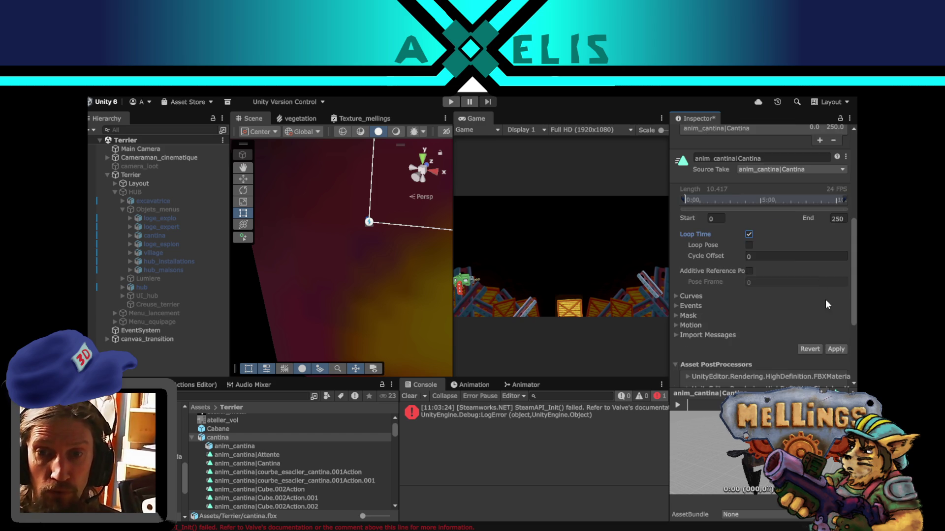
{"action": "left_click", "coordinate": [835, 319]}
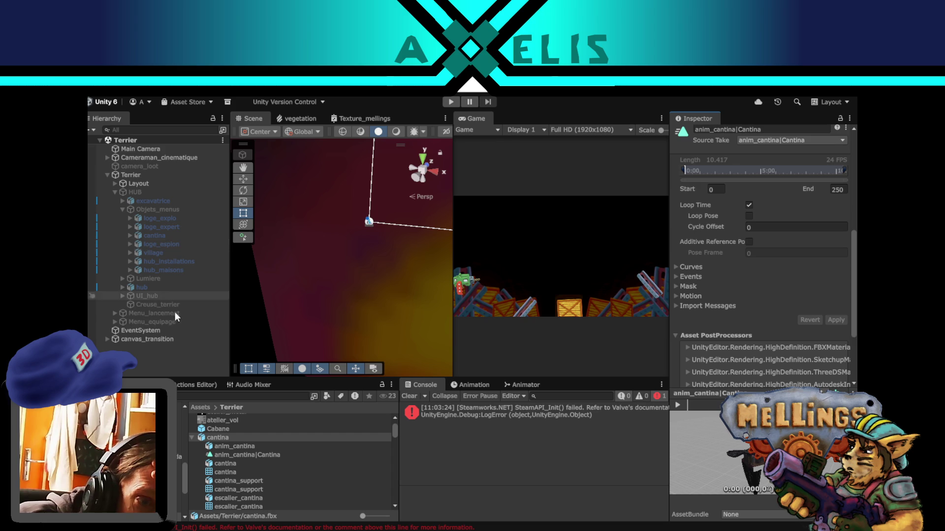
- Inspect the newly imported anim_cantina|Cantina clip
{"action": "left_click", "coordinate": [241, 456]}
{"action": "scroll", "coordinate": [321, 468], "scroll_direction": "down", "scroll_amount": 5}
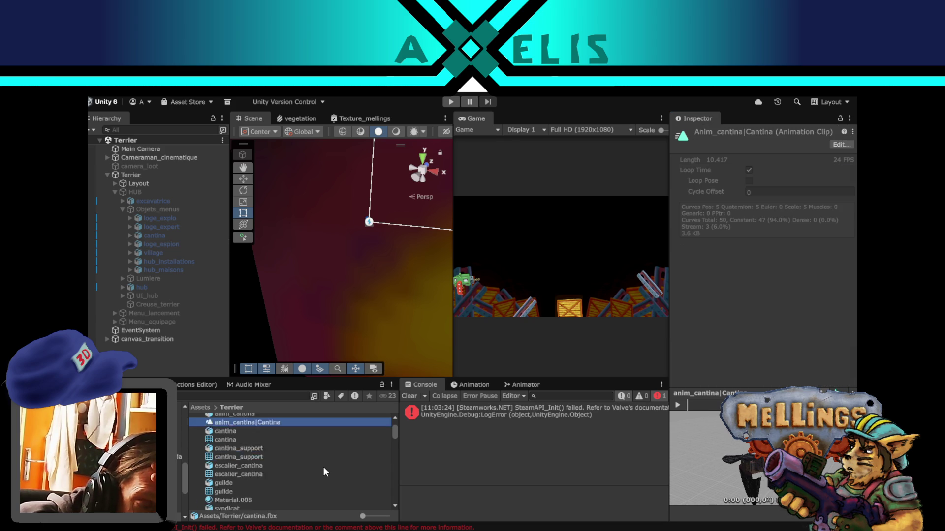
{"action": "scroll", "coordinate": [261, 477], "scroll_direction": "up", "scroll_amount": 3}
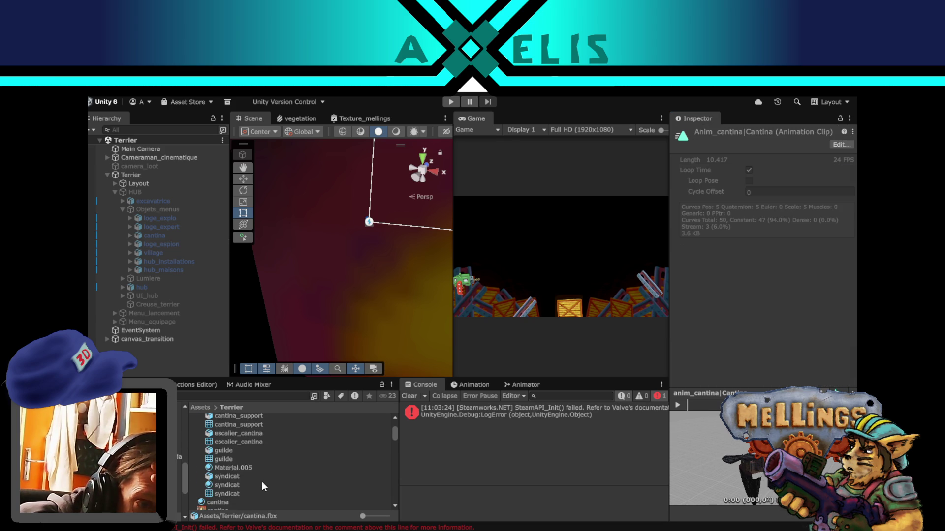
{"action": "scroll", "coordinate": [269, 477], "scroll_direction": "down", "scroll_amount": 10}
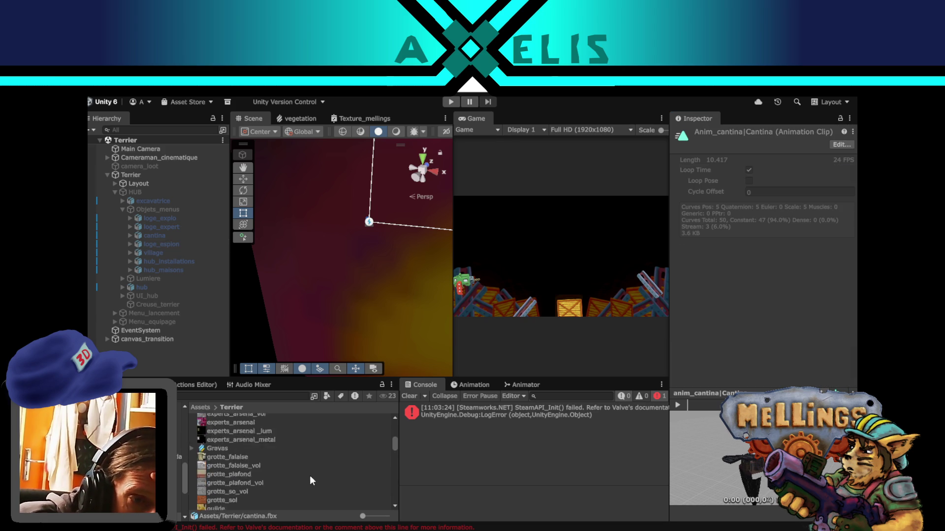
{"action": "scroll", "coordinate": [271, 468], "scroll_direction": "up", "scroll_amount": 3}
- Set anim_cantina|Cantina as the Attente_explorateur override in hub_batiment_cantina
{"action": "left_click", "coordinate": [258, 447]}
{"action": "scroll", "coordinate": [275, 454], "scroll_direction": "up", "scroll_amount": 5}
{"action": "scroll", "coordinate": [275, 454], "scroll_direction": "up", "scroll_amount": 5}
{"action": "left_click", "coordinate": [256, 456]}
{"action": "left_click_drag", "start_coordinate": [256, 456], "coordinate": [788, 196]}
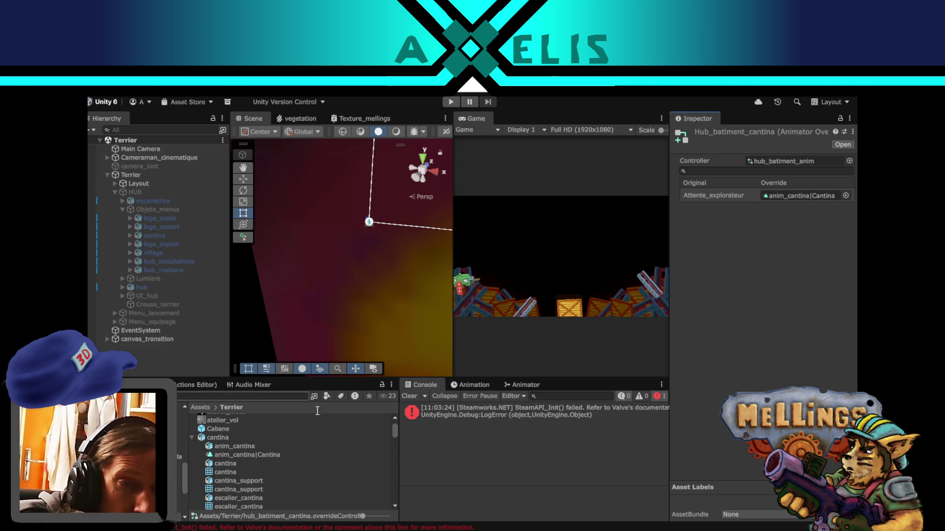
{"action": "key", "text": "alt+Tab"}
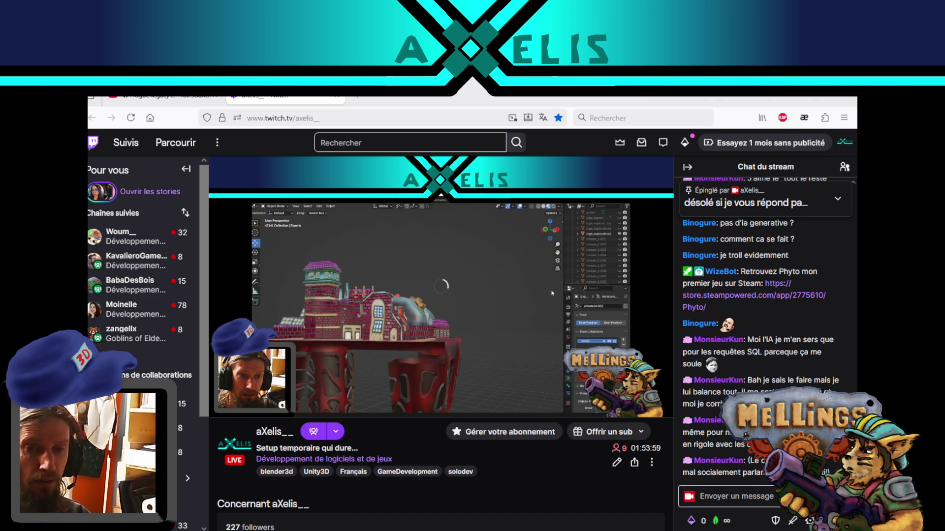
{"action": "key", "text": "alt+Tab"}
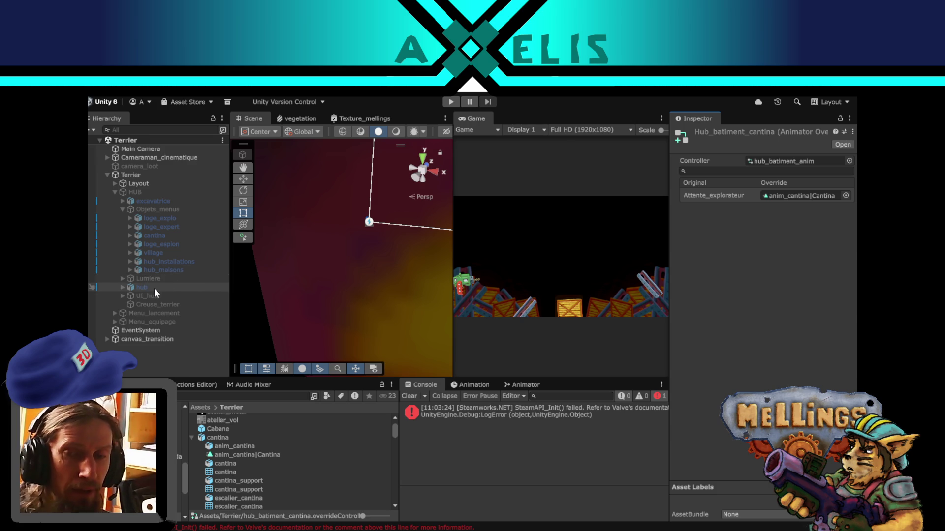
- Add an Animator component to the cantina object
{"action": "scroll", "coordinate": [365, 245], "scroll_direction": "down", "scroll_amount": 4}
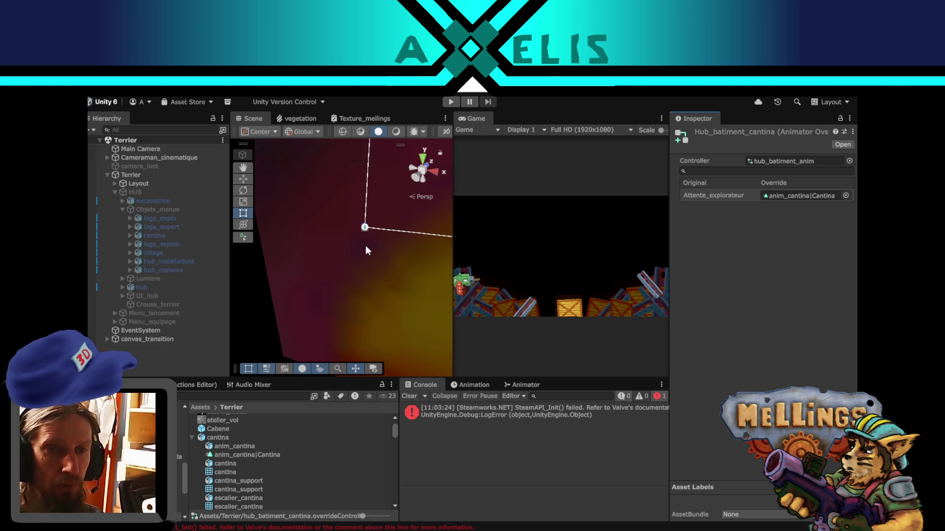
{"action": "scroll", "coordinate": [352, 273], "scroll_direction": "up", "scroll_amount": 1}
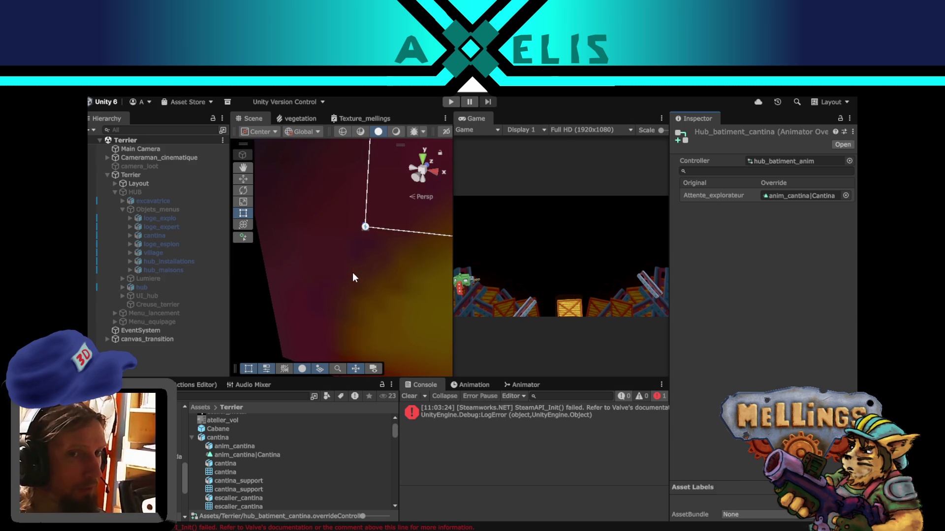
{"action": "mouse_move", "coordinate": [358, 285]}
{"action": "left_mouse_down"}
{"action": "mouse_move", "coordinate": [301, 249]}
{"action": "mouse_move", "coordinate": [266, 264]}
{"action": "left_mouse_up"}
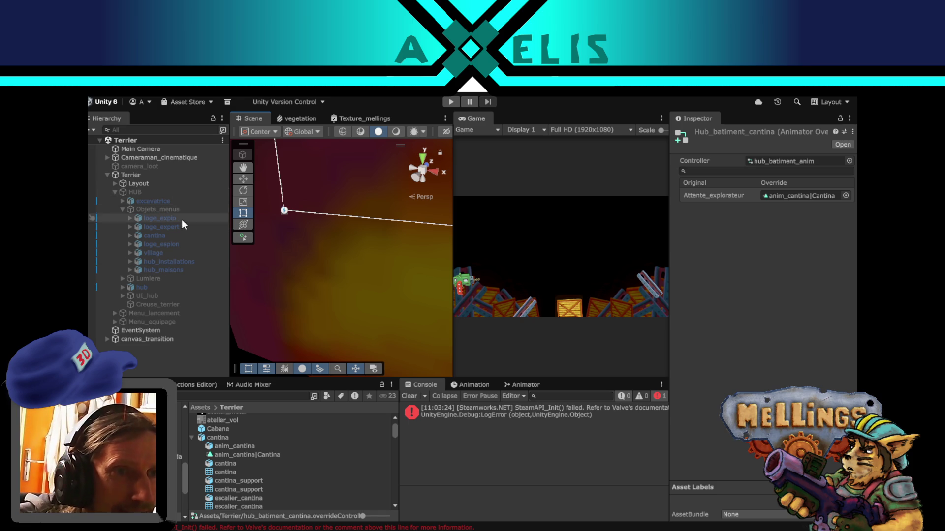
{"action": "left_click", "coordinate": [187, 235]}
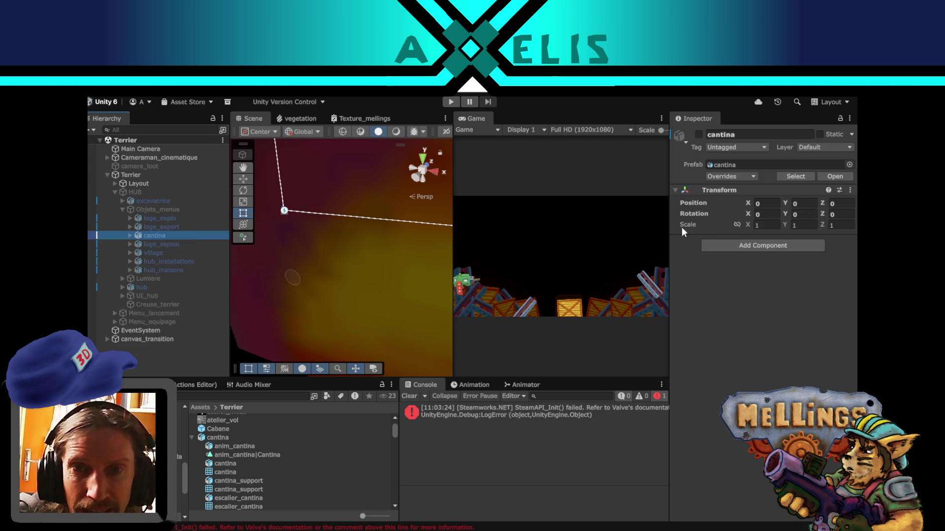
{"action": "left_click", "coordinate": [167, 227]}
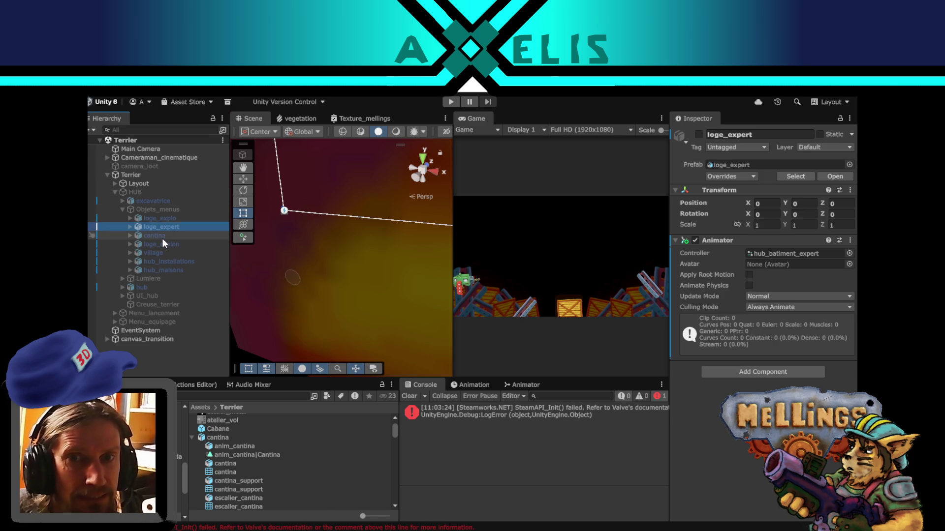
{"action": "left_click", "coordinate": [160, 237]}
{"action": "left_click", "coordinate": [739, 247]}
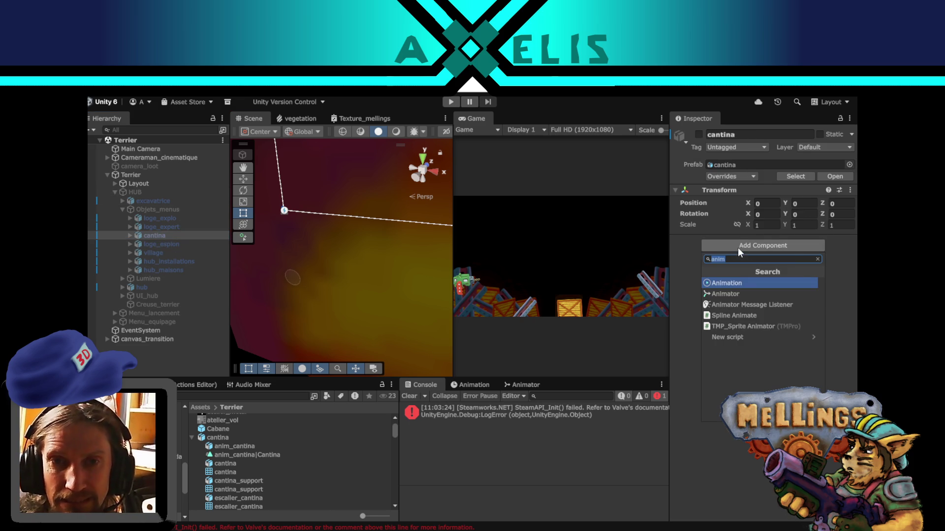
{"action": "left_click", "coordinate": [746, 294]}
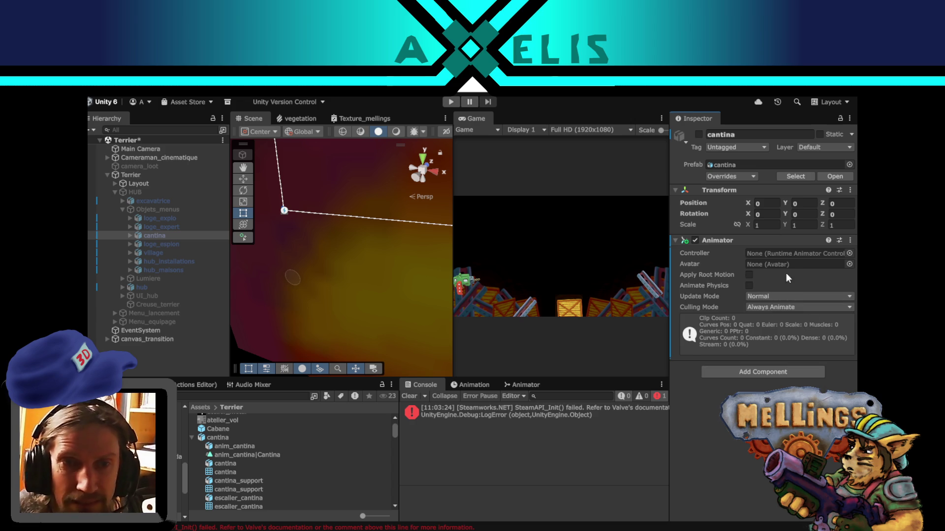
- Assign hub_batiment_cantina as the Animator's controller and save the Terrier scene
{"action": "left_click", "coordinate": [849, 253]}
{"action": "type", "text": "hub"}
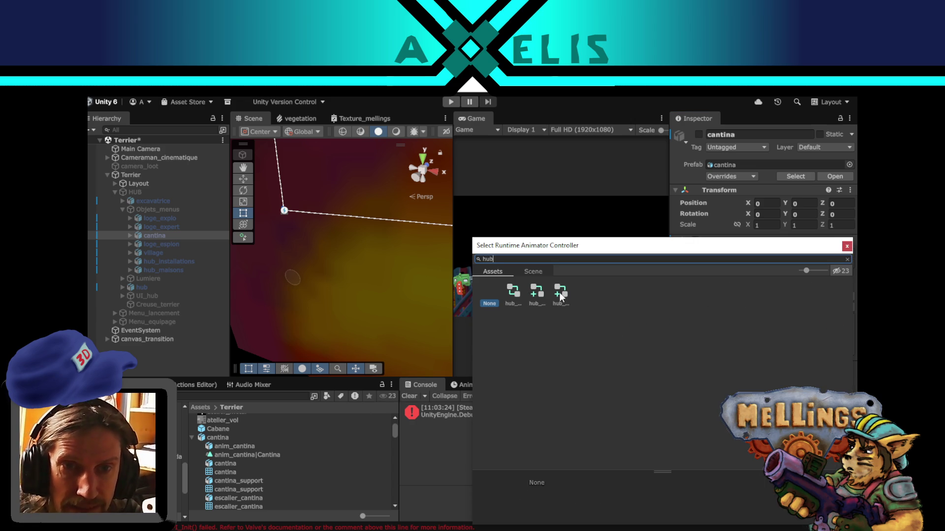
{"action": "left_click", "coordinate": [544, 292]}
{"action": "double_click", "coordinate": [541, 292]}
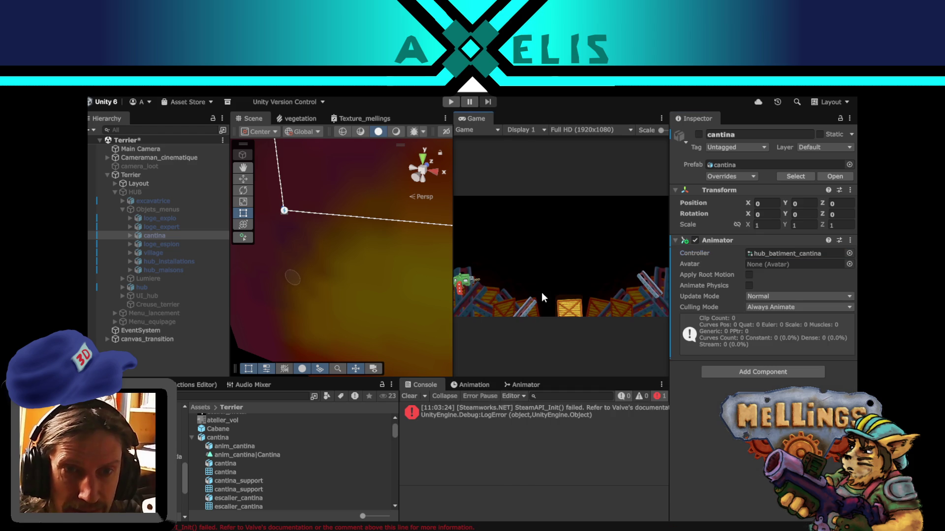
{"action": "left_click", "coordinate": [177, 357]}
{"action": "key", "text": "ctrl+s"}
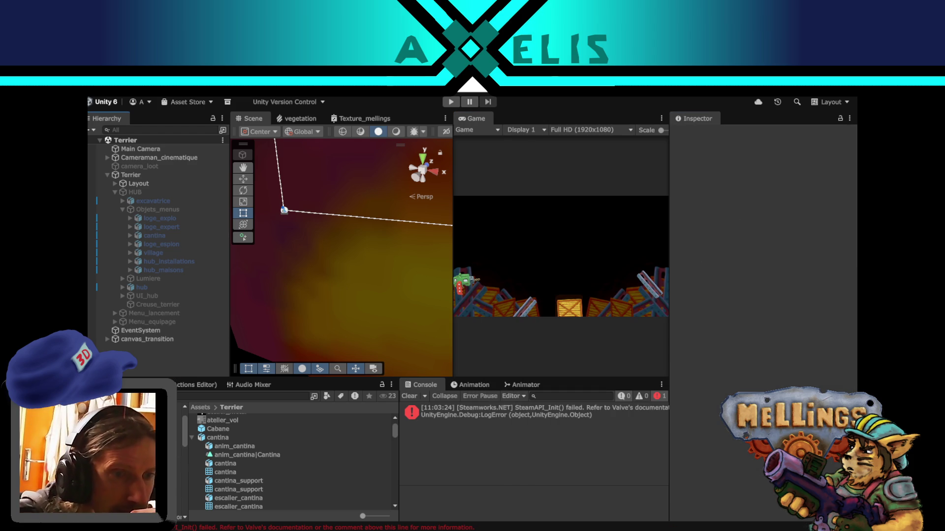
- Open the Intro scene from Assets > Scenes, enter Play mode and start past the Mellings title screen
{"action": "left_click", "coordinate": [169, 431]}
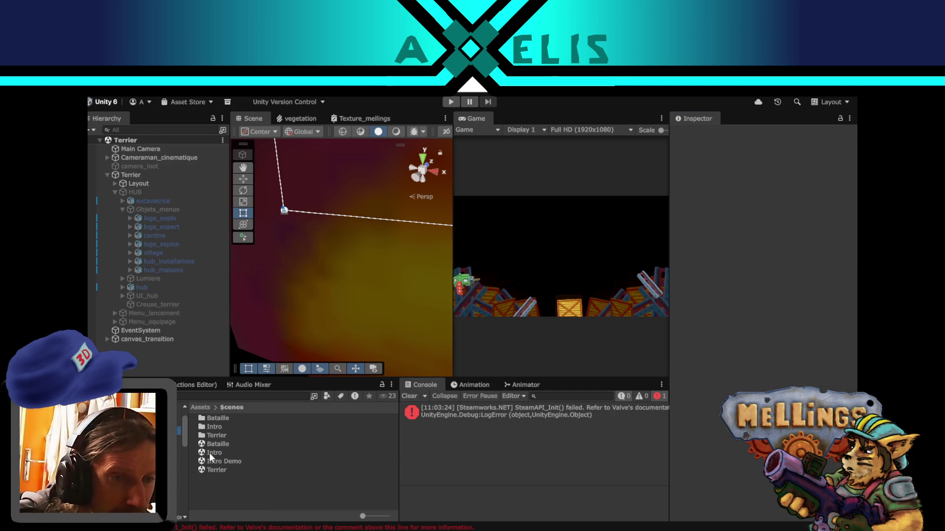
{"action": "double_click", "coordinate": [210, 452]}
{"action": "left_click", "coordinate": [451, 101]}
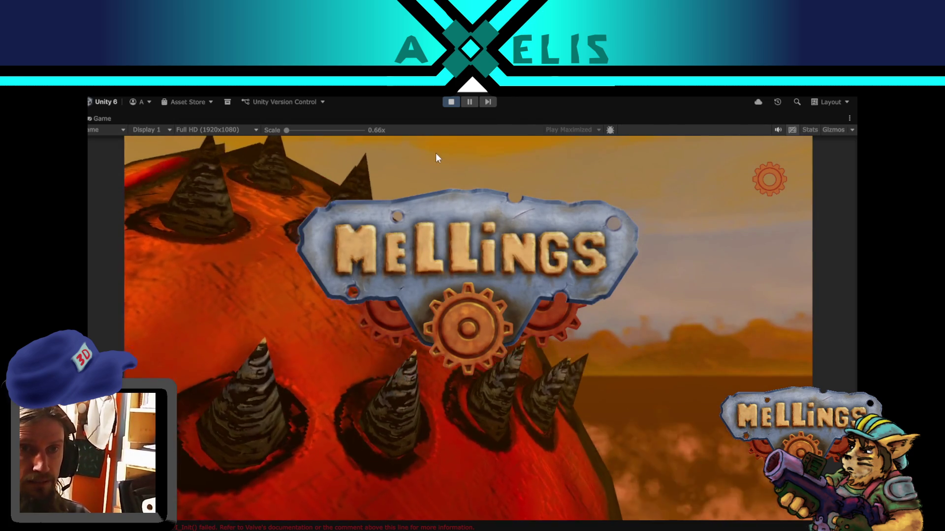
{"action": "left_click", "coordinate": [745, 246]}
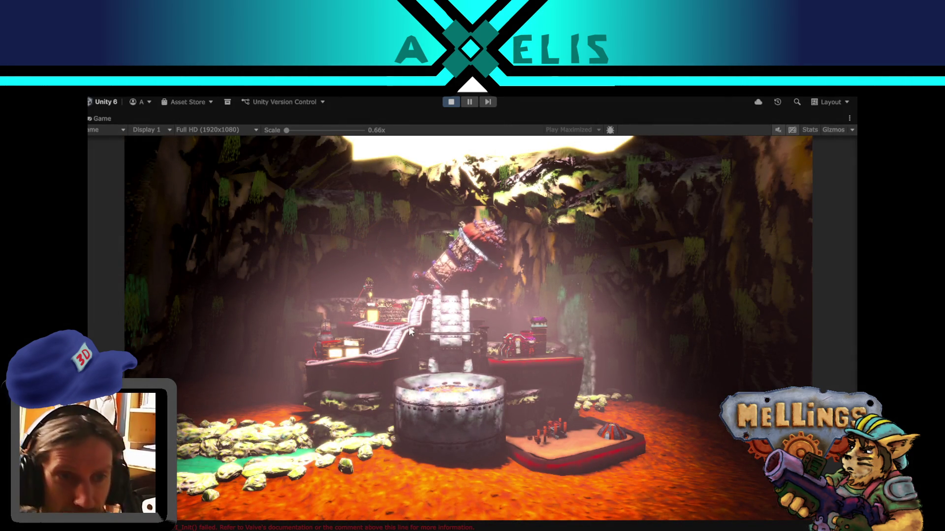
- In the Cantina menu, start studying the Poste de gardien and Syndicat plans, then return to the map
{"action": "left_click", "coordinate": [341, 347]}
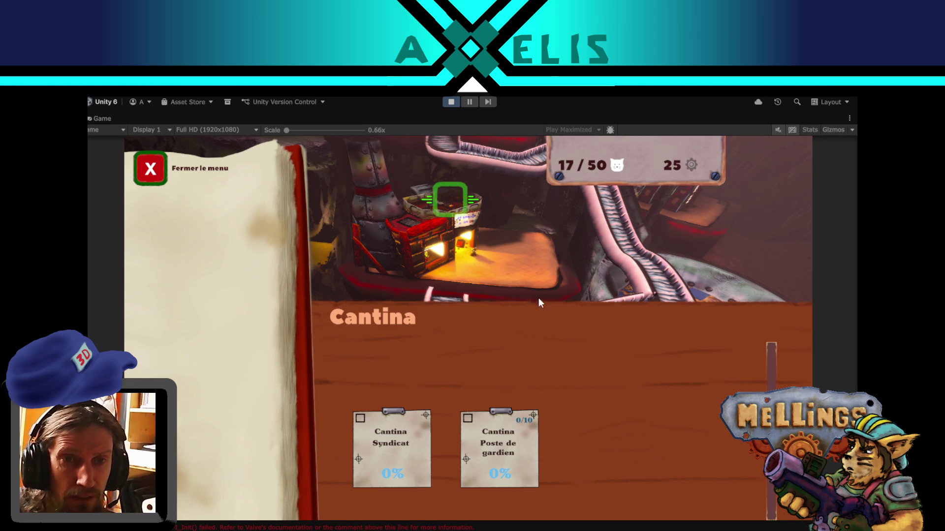
{"action": "left_click", "coordinate": [520, 455]}
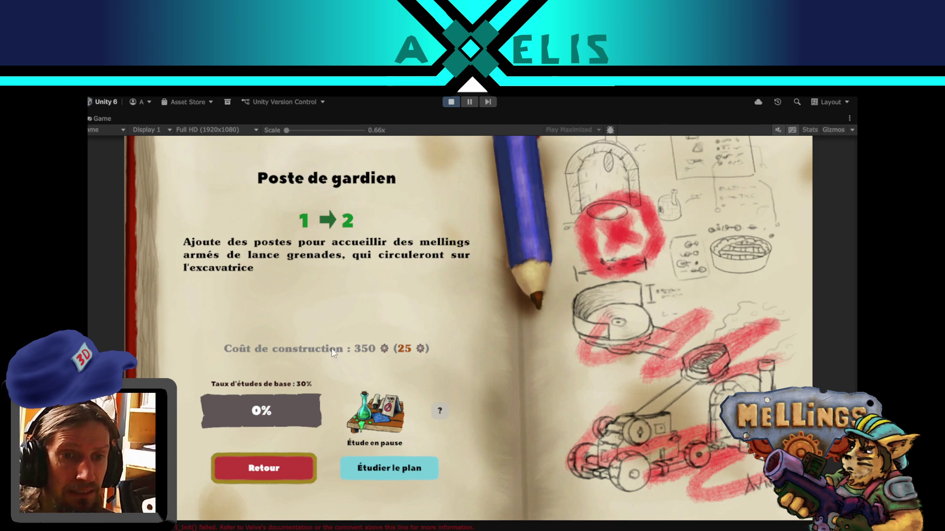
{"action": "left_click", "coordinate": [391, 474]}
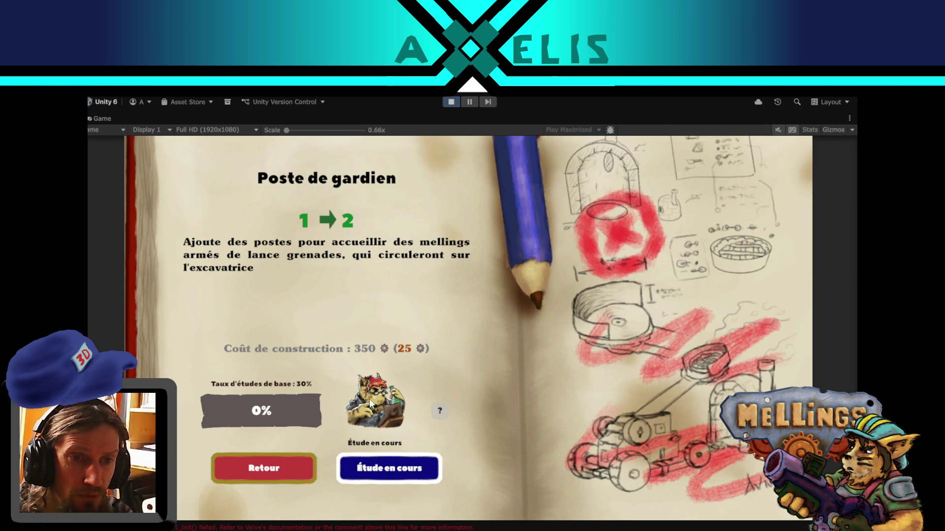
{"action": "left_click", "coordinate": [290, 467]}
{"action": "left_click", "coordinate": [385, 442]}
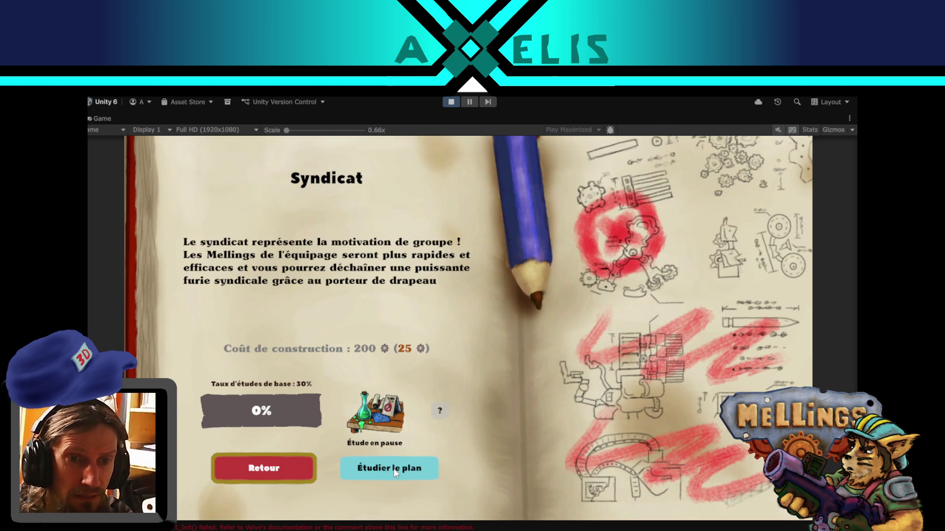
{"action": "left_click", "coordinate": [394, 473]}
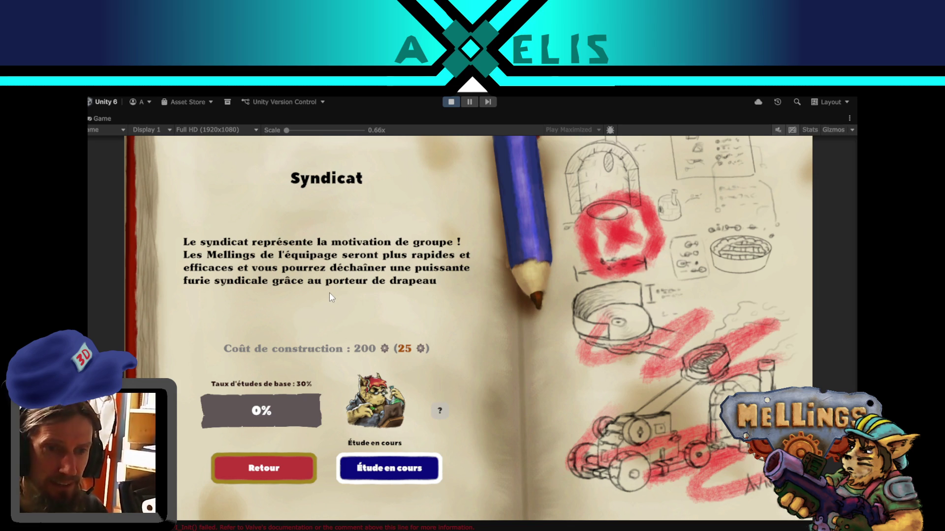
{"action": "left_click", "coordinate": [265, 471]}
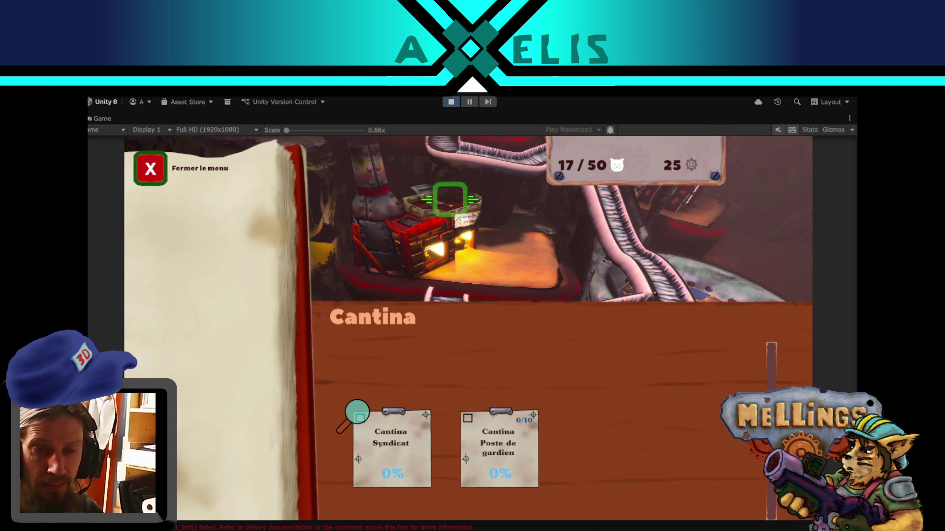
{"action": "left_click", "coordinate": [151, 169]}
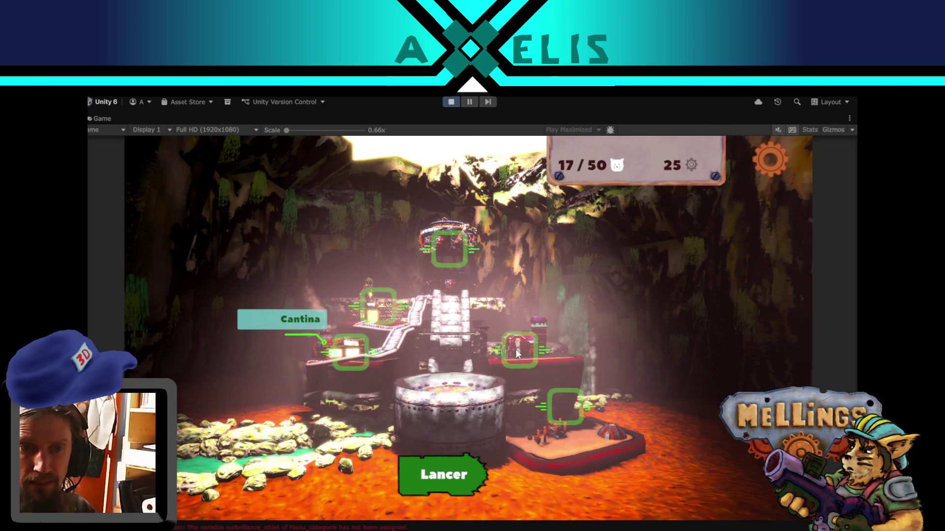
- Review the Loge des experts Arsenal and Atelier study pages, then bring up the Excavatrice menu
{"action": "left_click", "coordinate": [516, 349]}
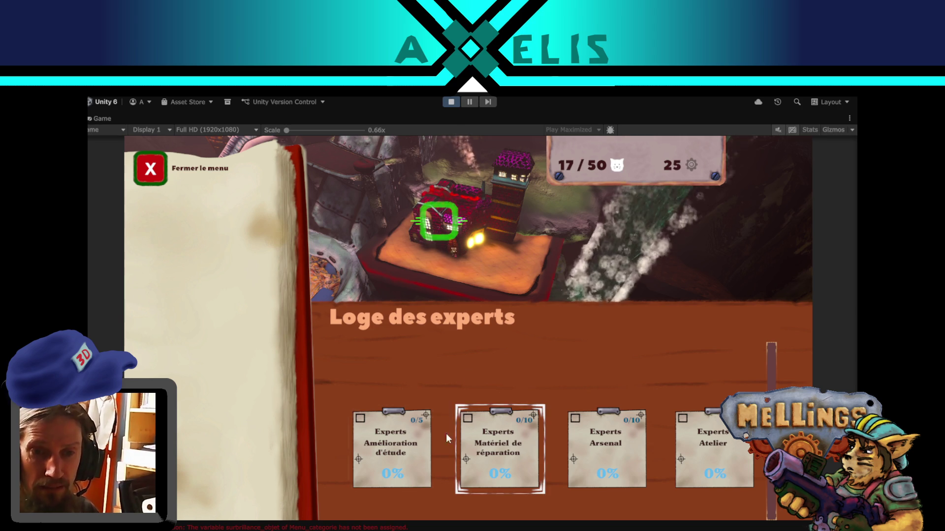
{"action": "left_click", "coordinate": [600, 435]}
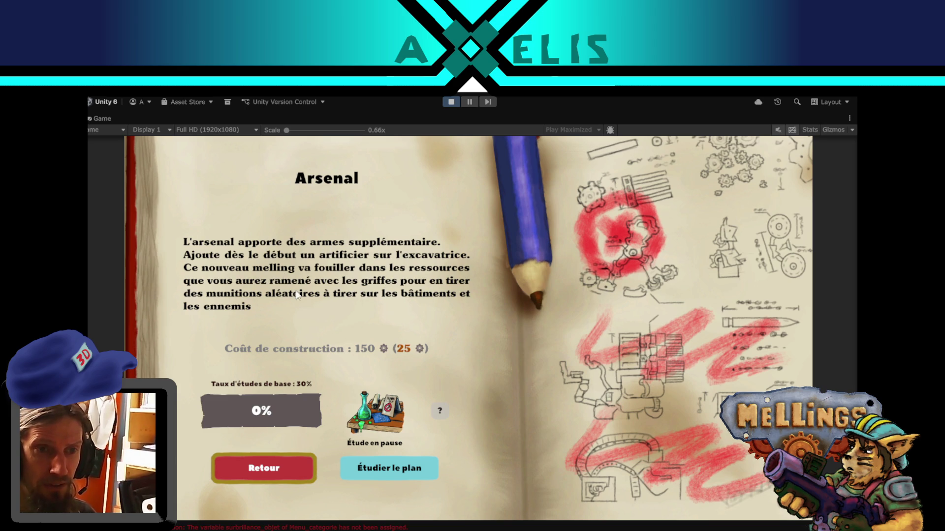
{"action": "left_click", "coordinate": [282, 473]}
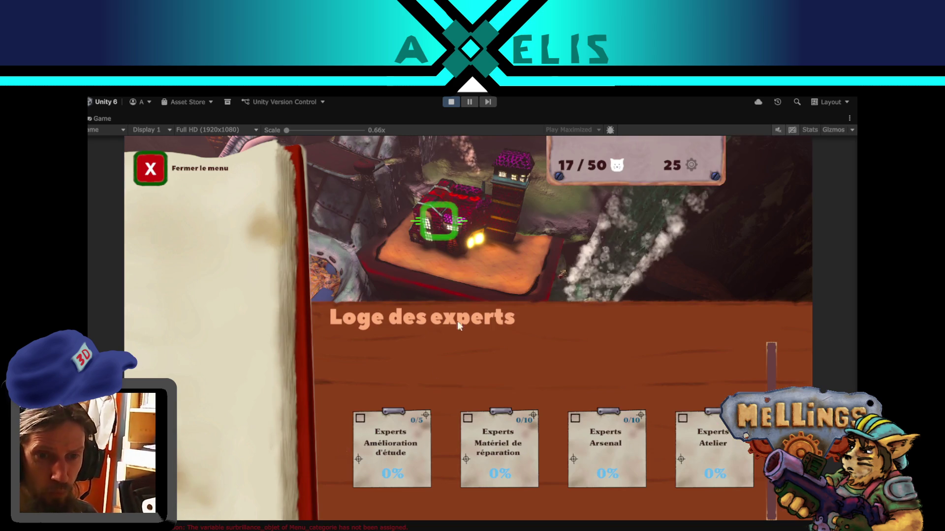
{"action": "left_click", "coordinate": [710, 448]}
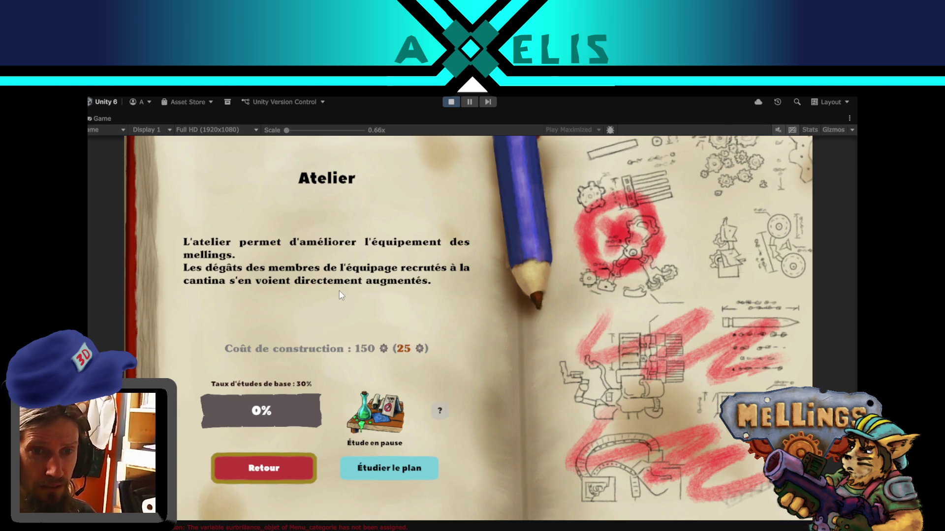
{"action": "left_click", "coordinate": [285, 473]}
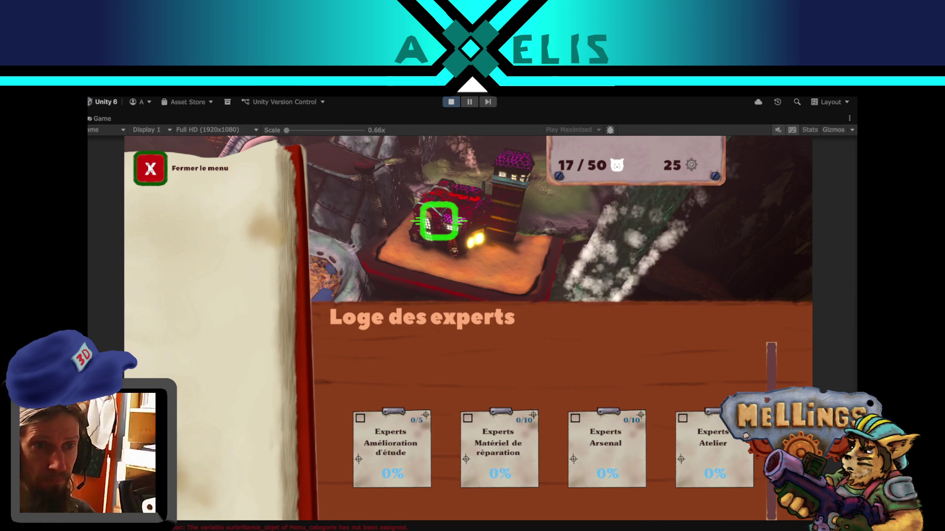
{"action": "left_click", "coordinate": [173, 170]}
{"action": "left_click", "coordinate": [448, 247]}
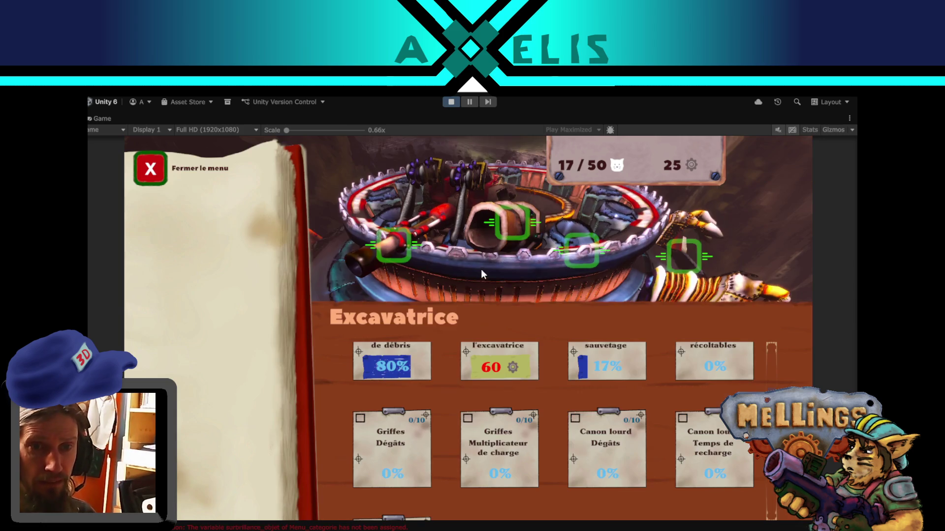
- Scroll through the Excavatrice upgrade list, briefly checking the Twitch stream in between
{"action": "scroll", "coordinate": [771, 368], "scroll_direction": "up", "scroll_amount": 2}
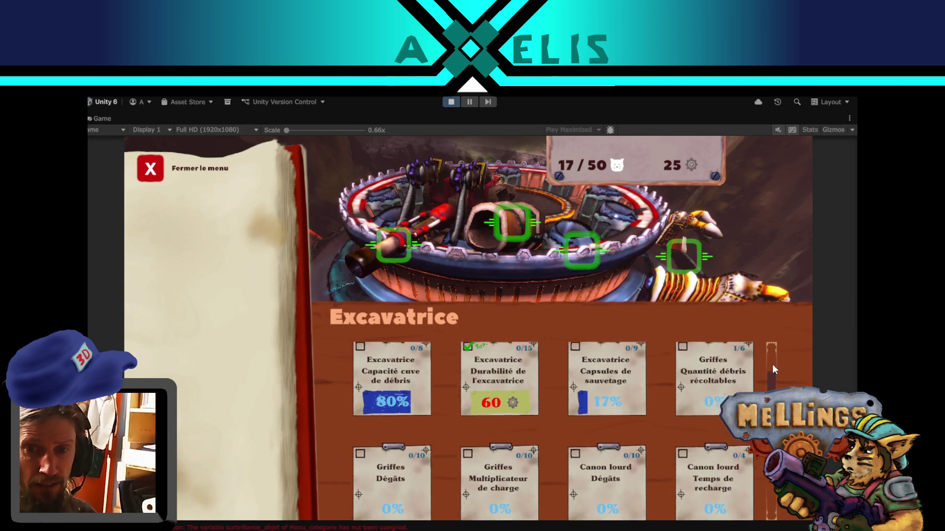
{"action": "scroll", "coordinate": [773, 368], "scroll_direction": "down", "scroll_amount": 2}
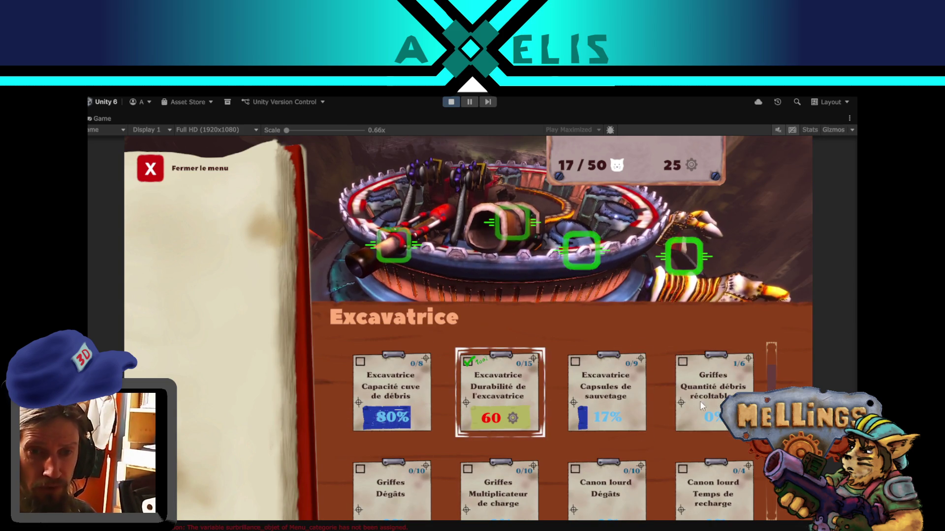
{"action": "scroll", "coordinate": [773, 387], "scroll_direction": "down", "scroll_amount": 2}
{"action": "scroll", "coordinate": [773, 387], "scroll_direction": "down", "scroll_amount": 3}
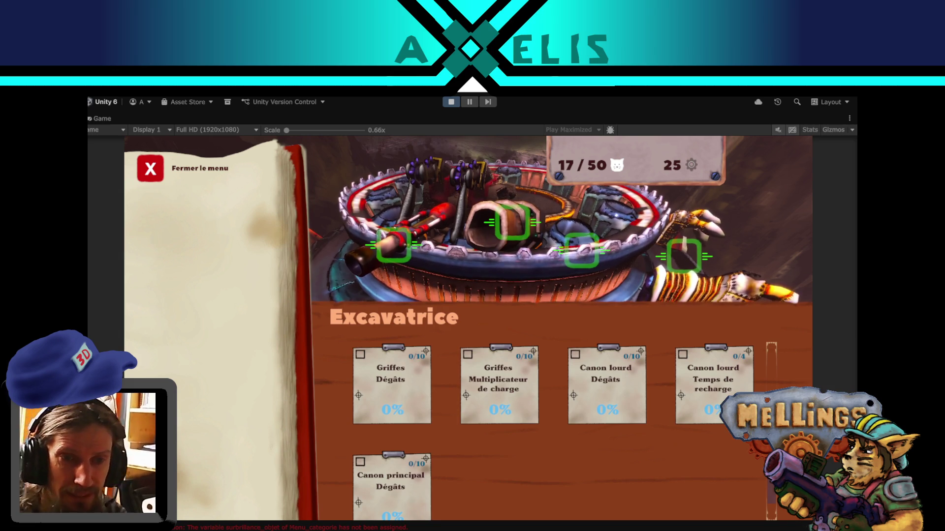
{"action": "key", "text": "alt+Tab"}
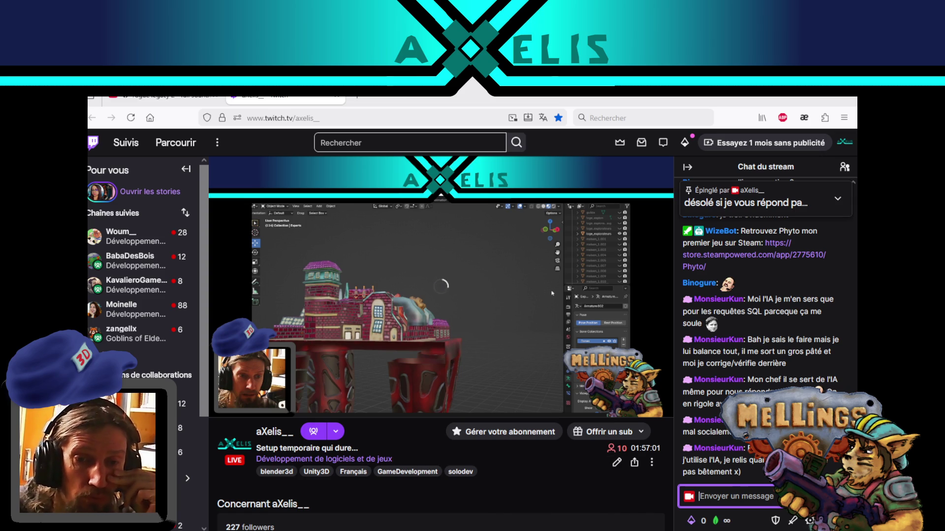
{"action": "key", "text": "alt+Tab"}
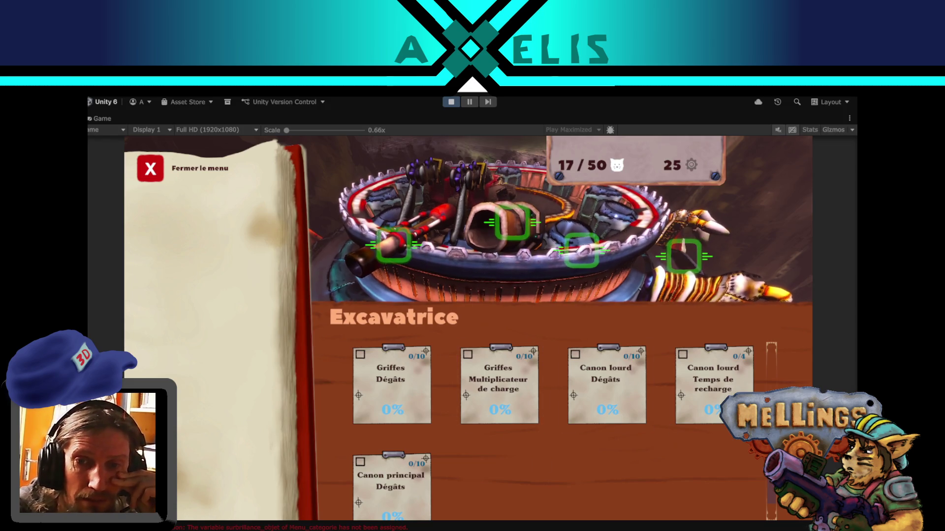
{"action": "scroll", "coordinate": [444, 409], "scroll_direction": "up", "scroll_amount": 2}
{"action": "scroll", "coordinate": [551, 428], "scroll_direction": "up", "scroll_amount": 2}
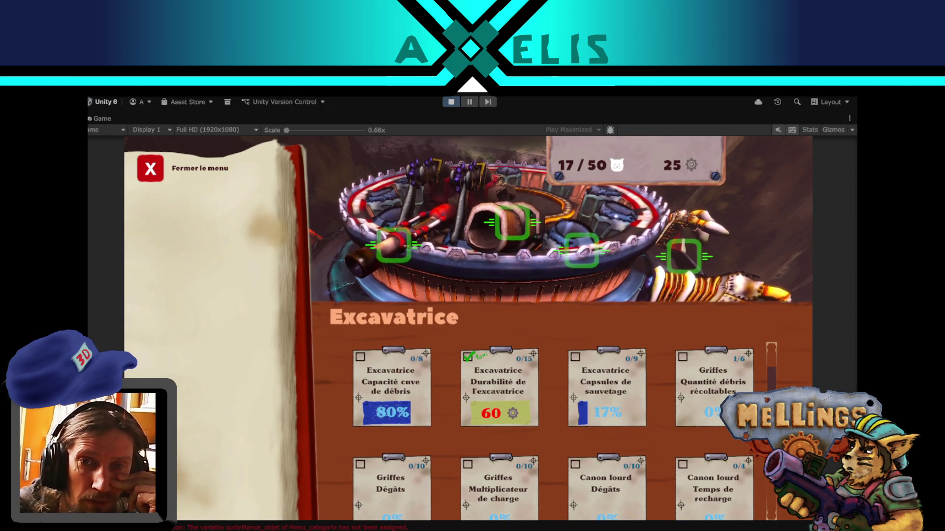
{"action": "scroll", "coordinate": [564, 431], "scroll_direction": "down", "scroll_amount": 2}
{"action": "scroll", "coordinate": [564, 431], "scroll_direction": "up", "scroll_amount": 3}
{"action": "scroll", "coordinate": [564, 431], "scroll_direction": "down", "scroll_amount": 1}
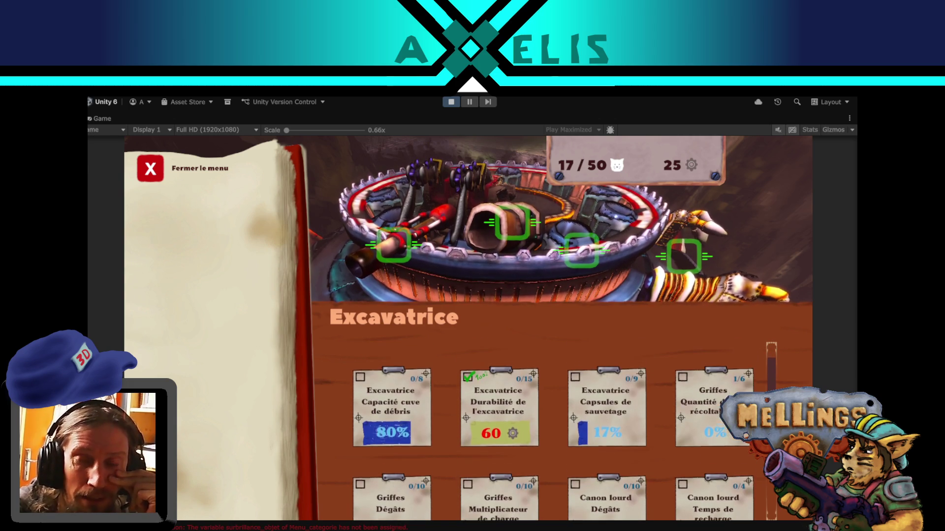
{"action": "scroll", "coordinate": [564, 431], "scroll_direction": "down", "scroll_amount": 3}
{"action": "scroll", "coordinate": [765, 369], "scroll_direction": "up", "scroll_amount": 3}
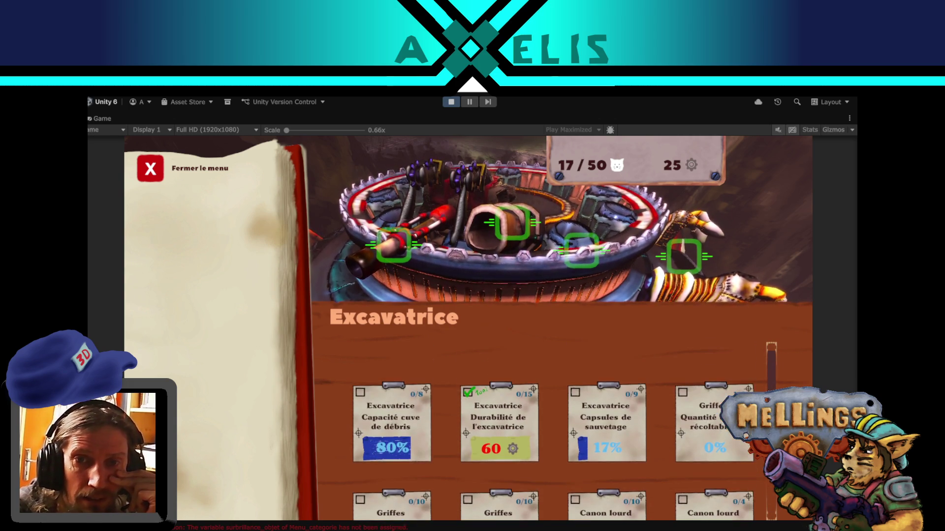
{"action": "scroll", "coordinate": [557, 428], "scroll_direction": "down", "scroll_amount": 1}
{"action": "scroll", "coordinate": [557, 428], "scroll_direction": "up", "scroll_amount": 2}
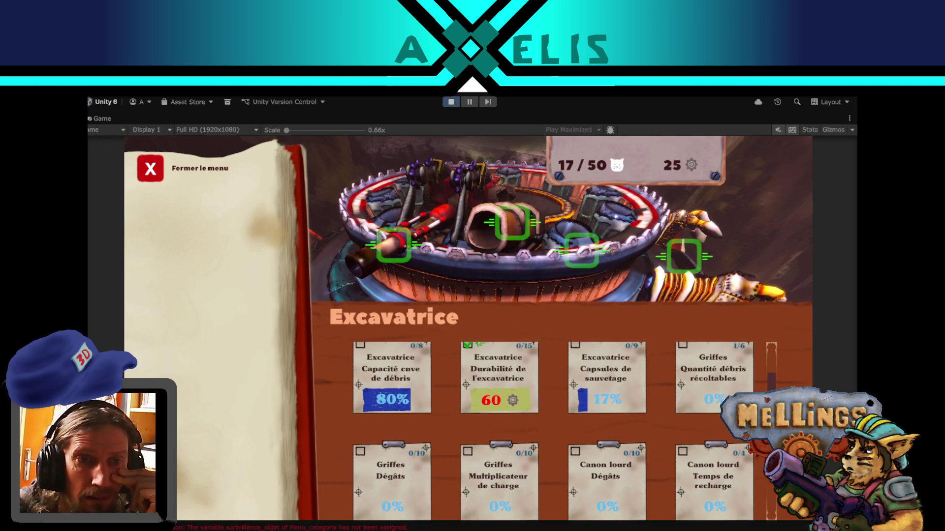
{"action": "scroll", "coordinate": [557, 428], "scroll_direction": "up", "scroll_amount": 2}
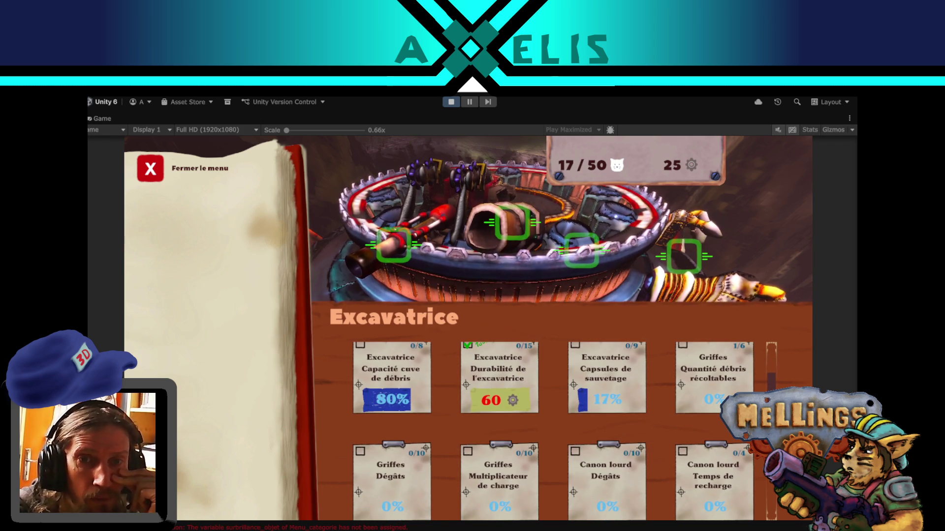
{"action": "scroll", "coordinate": [562, 436], "scroll_direction": "down", "scroll_amount": 2}
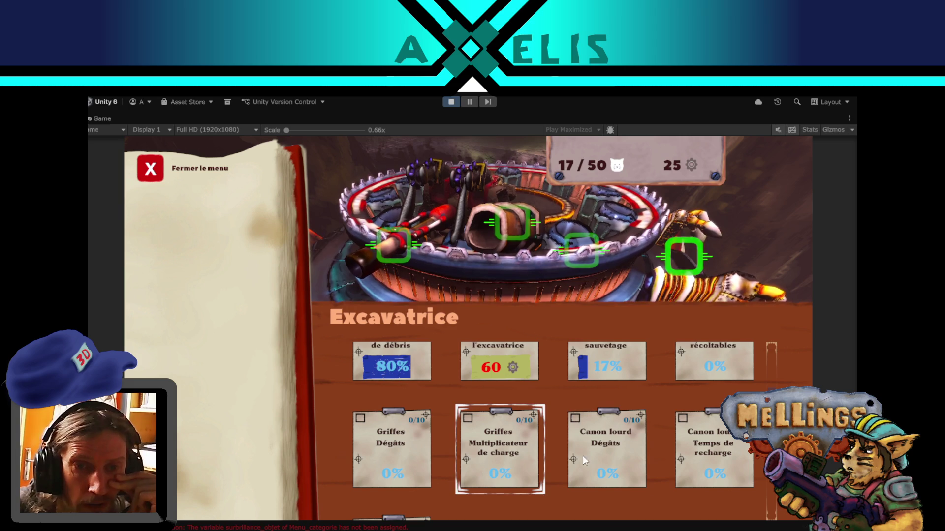
- Start studying the Griffes Multiplicateur de charge plan and return to the base
{"action": "left_click", "coordinate": [499, 453]}
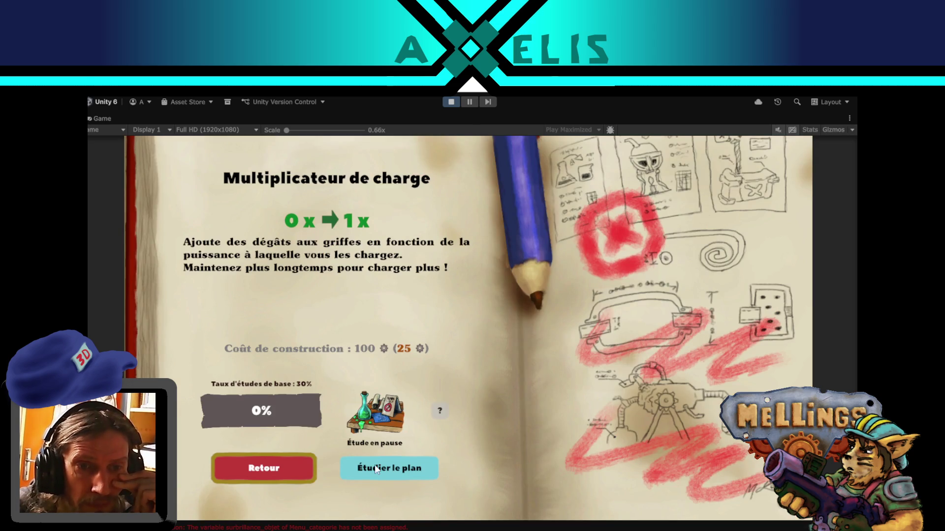
{"action": "left_click", "coordinate": [396, 478]}
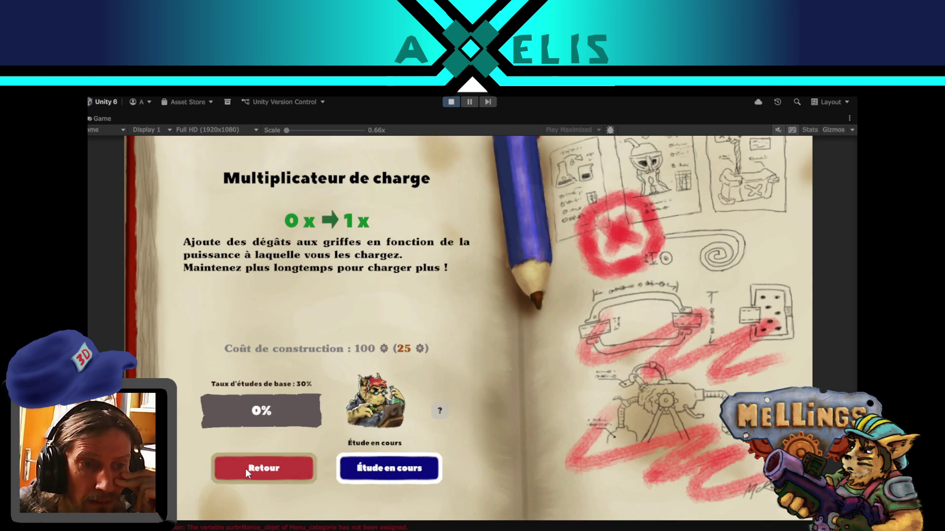
{"action": "left_click", "coordinate": [246, 469]}
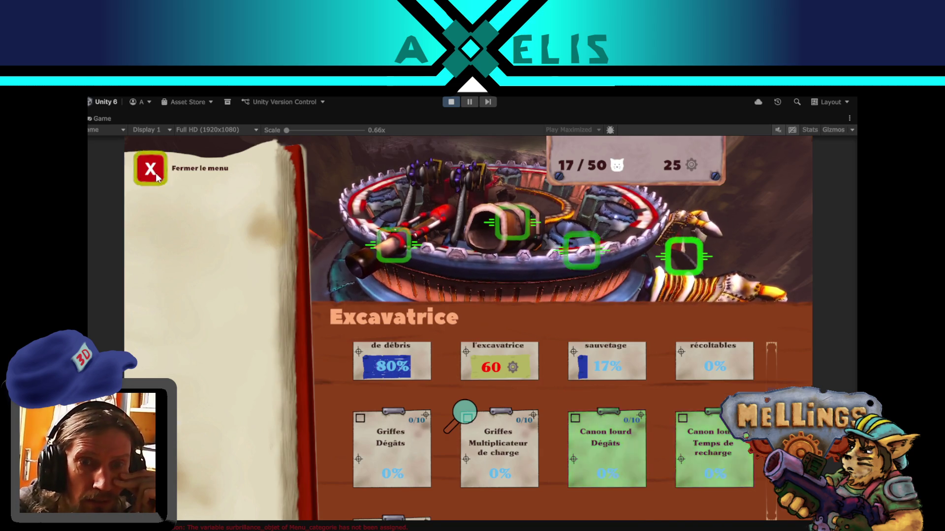
{"action": "left_click", "coordinate": [150, 168]}
- Compare the Volcanique and Jungle regions on the launch screen, then stop play mode and switch to the code editor
{"action": "left_click", "coordinate": [463, 482]}
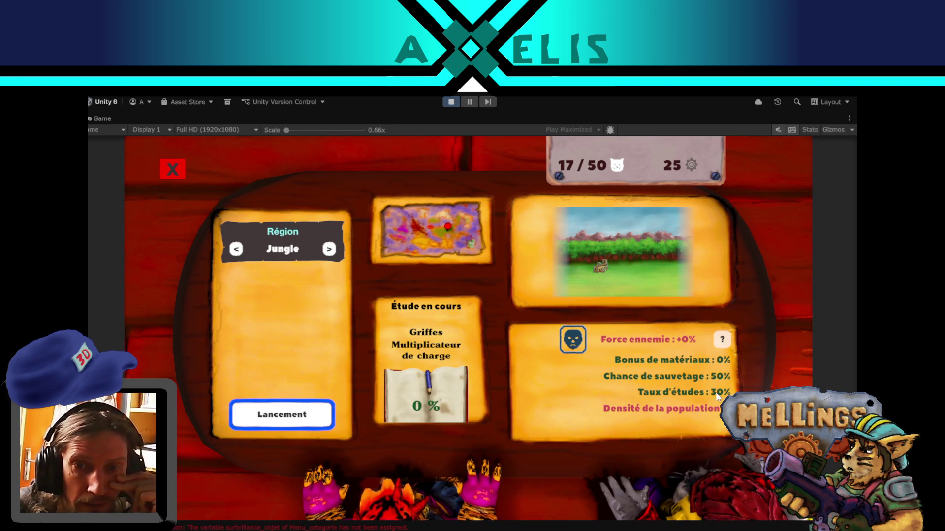
{"action": "left_click", "coordinate": [328, 250]}
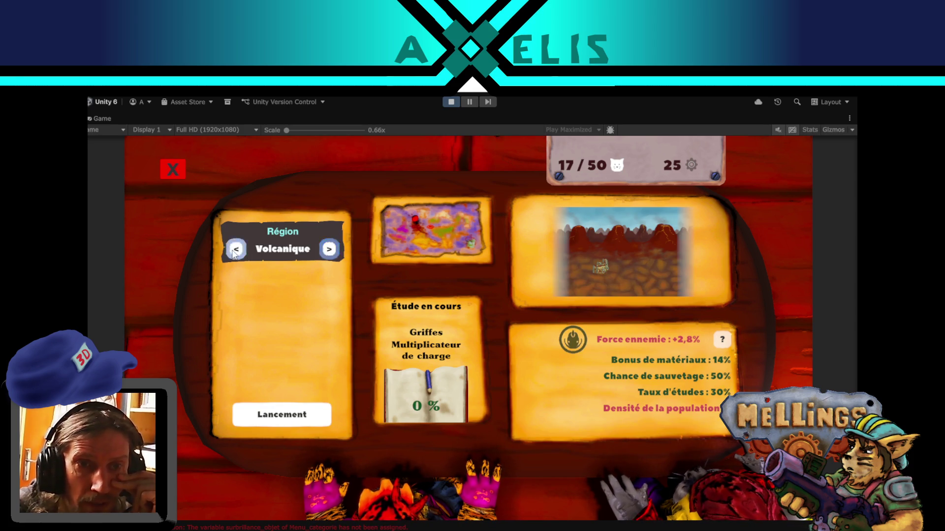
{"action": "left_click", "coordinate": [236, 250]}
{"action": "left_click", "coordinate": [328, 249]}
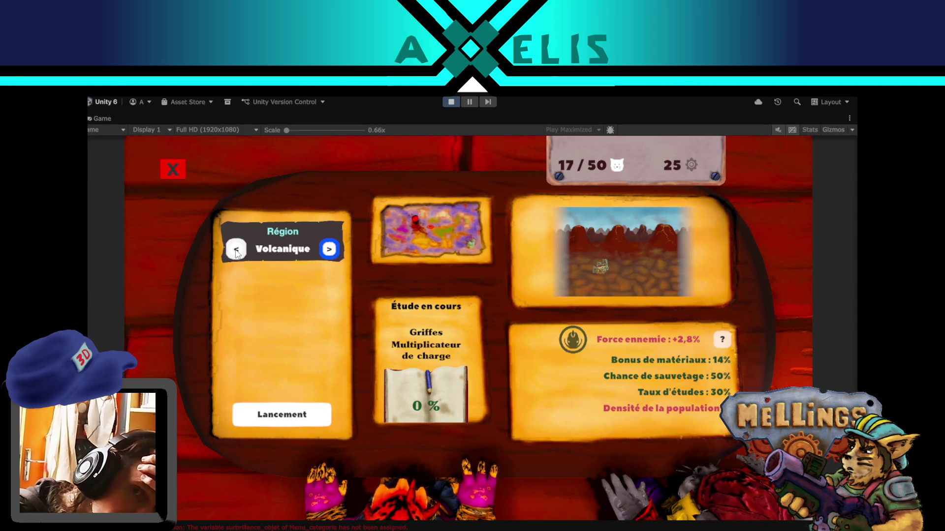
{"action": "left_click", "coordinate": [236, 249]}
{"action": "left_click", "coordinate": [450, 101]}
{"action": "key", "text": "alt+Tab"}
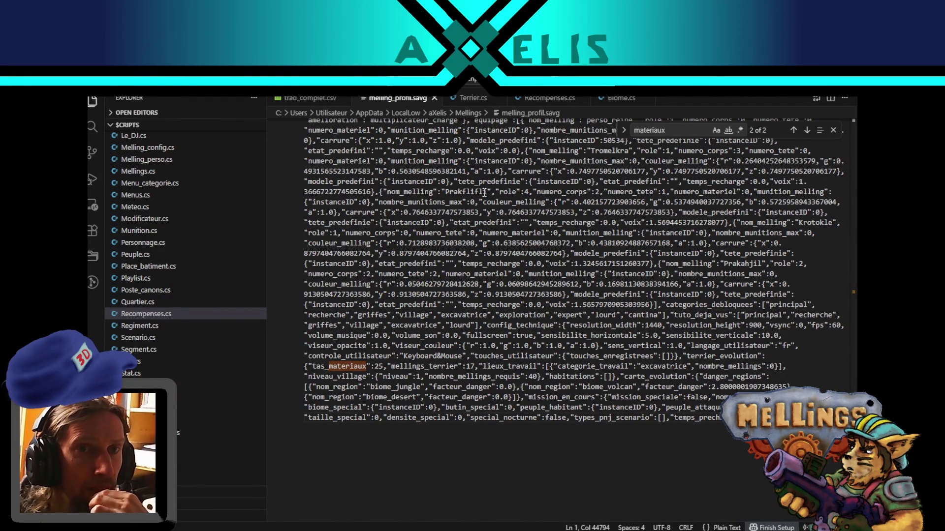
- In Recompenses.cs, change danger_enleve on line 283 from '? 3 : 0' to '? 1 : 0'
{"action": "left_click", "coordinate": [540, 99]}
{"action": "key", "text": "ctrl+f"}
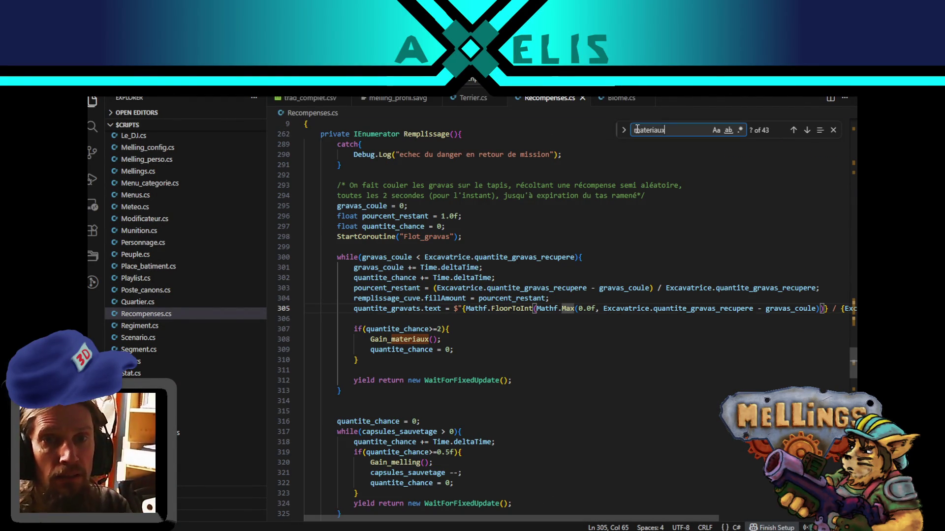
{"action": "type", "text": "danger"}
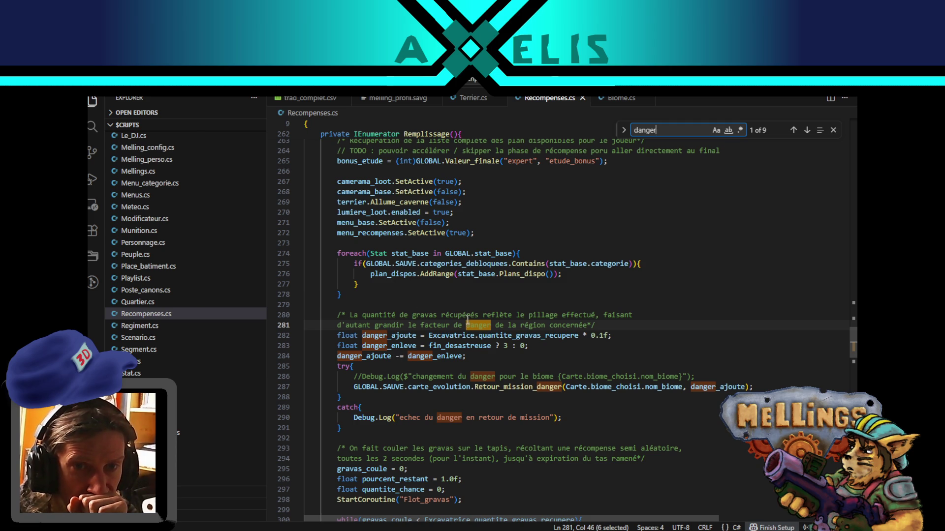
{"action": "double_click", "coordinate": [394, 346]}
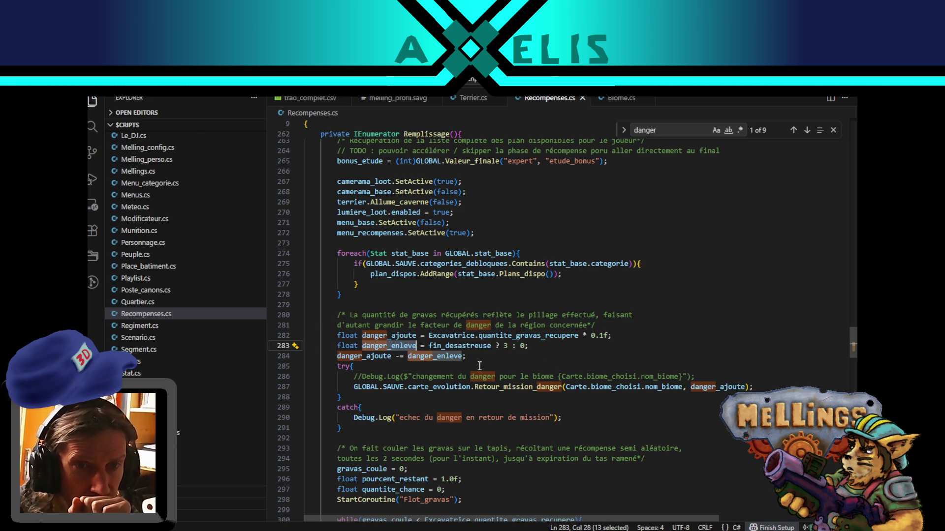
{"action": "left_click", "coordinate": [506, 347]}
{"action": "key", "text": "BackSpace"}
{"action": "type", "text": "1"}
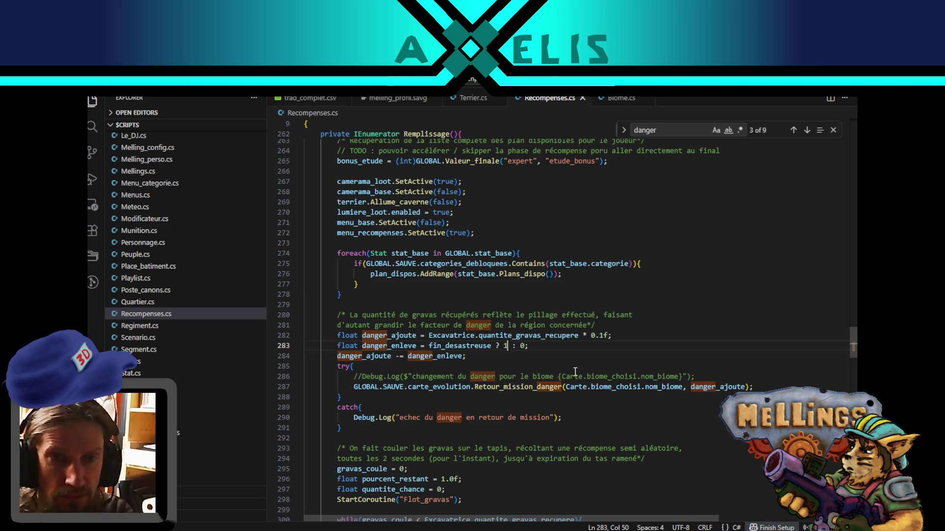
- Check the uses of danger_enleve and gravas_coule, then search for Retour_mission_danger at line 287
{"action": "double_click", "coordinate": [384, 346]}
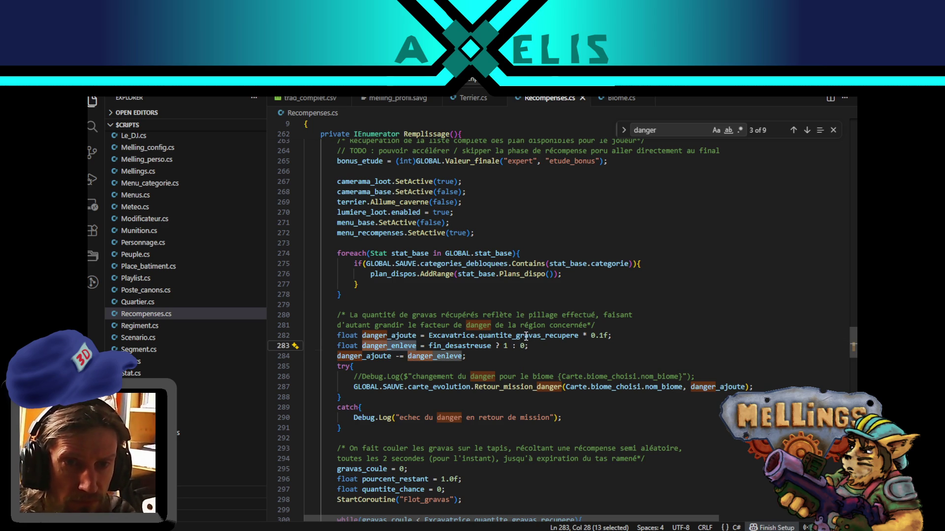
{"action": "scroll", "coordinate": [526, 335], "scroll_direction": "down", "scroll_amount": 4}
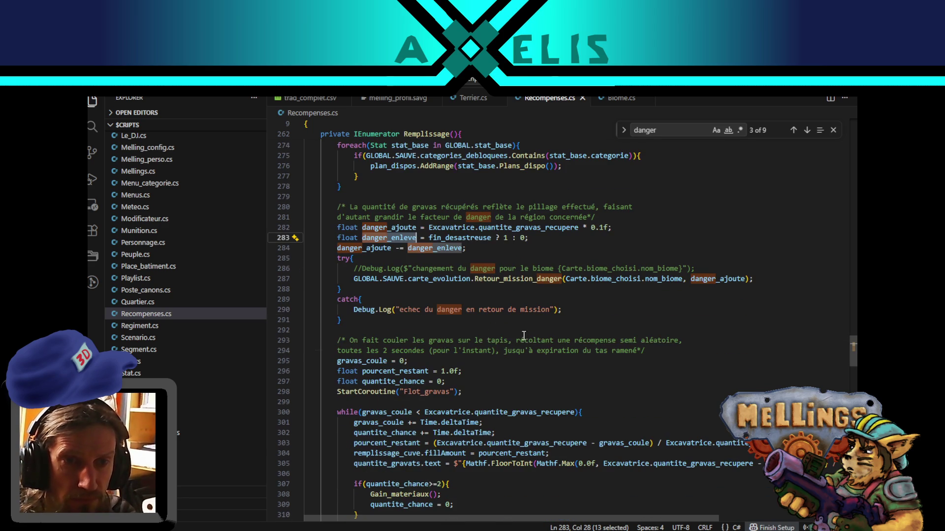
{"action": "scroll", "coordinate": [503, 343], "scroll_direction": "down", "scroll_amount": 4}
{"action": "double_click", "coordinate": [385, 305]}
{"action": "scroll", "coordinate": [477, 343], "scroll_direction": "up", "scroll_amount": 7}
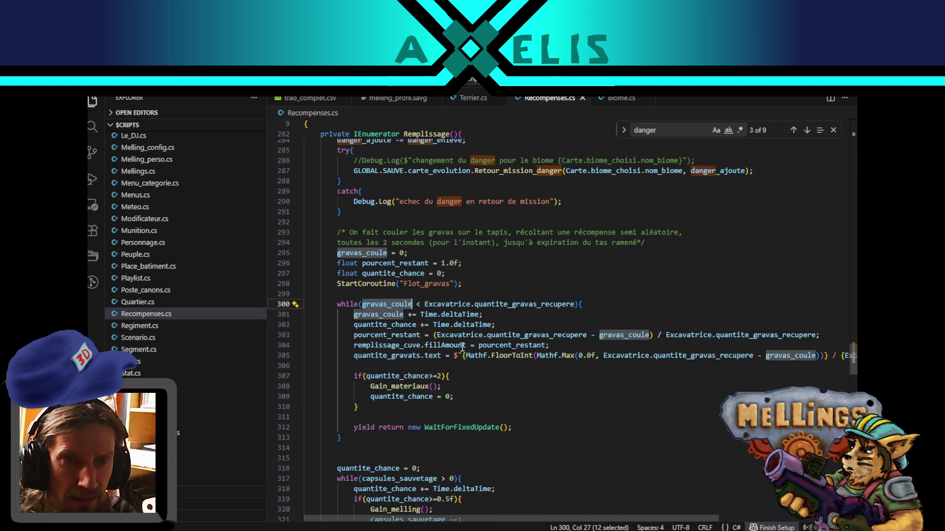
{"action": "left_click", "coordinate": [807, 130]}
{"action": "left_click", "coordinate": [807, 130]}
{"action": "left_click", "coordinate": [807, 130]}
{"action": "left_click", "coordinate": [807, 130]}
{"action": "left_click", "coordinate": [807, 131]}
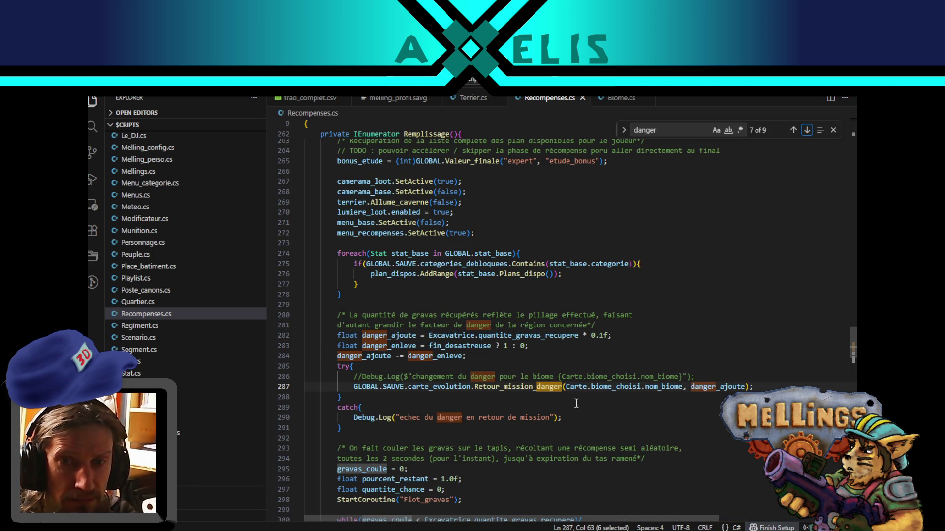
{"action": "double_click", "coordinate": [521, 389]}
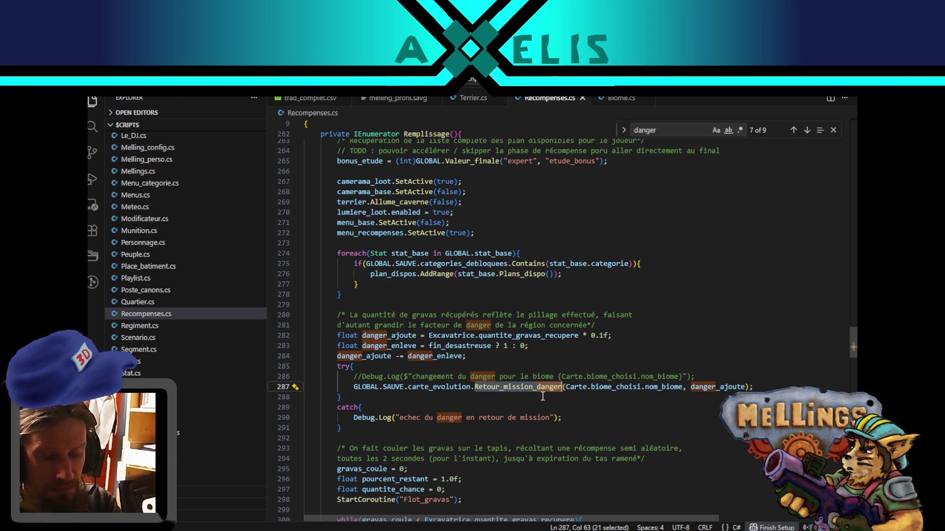
{"action": "key", "text": "ctrl+f"}
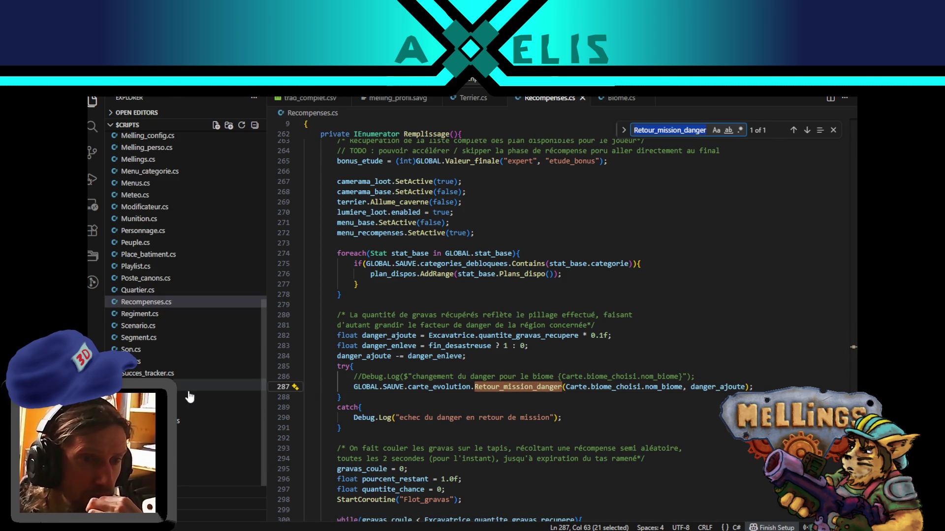
{"action": "scroll", "coordinate": [148, 285], "scroll_direction": "up", "scroll_amount": 5}
{"action": "scroll", "coordinate": [164, 261], "scroll_direction": "up", "scroll_amount": 1}
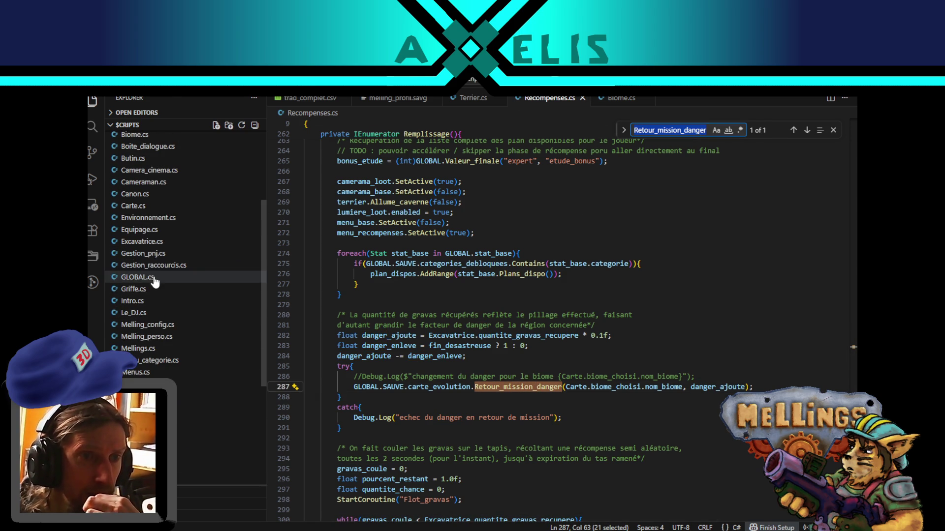
- In GLOBAL.cs's Retour_mission_danger, change '- 3.0f' to '- 1.0f' on line 181, then return to Unity
{"action": "left_click", "coordinate": [165, 273]}
{"action": "left_click", "coordinate": [807, 131]}
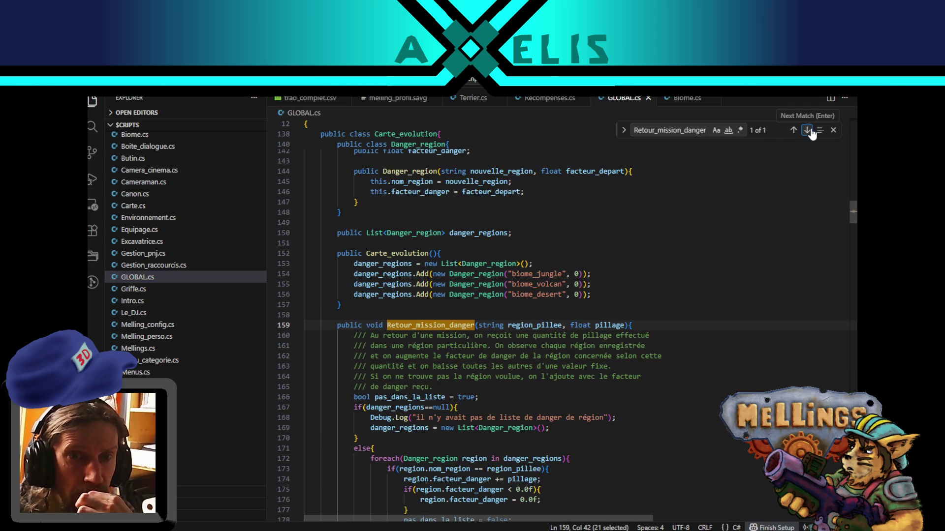
{"action": "scroll", "coordinate": [524, 425], "scroll_direction": "down", "scroll_amount": 2}
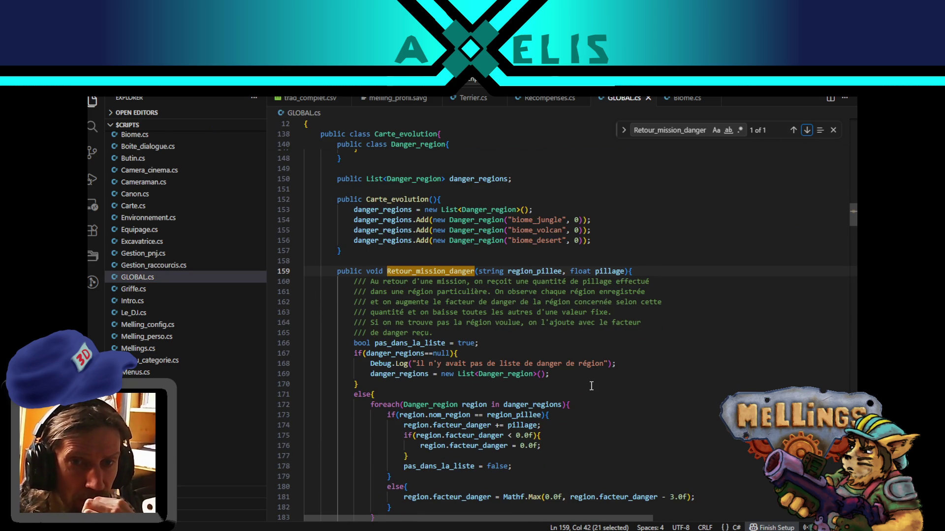
{"action": "scroll", "coordinate": [576, 371], "scroll_direction": "down", "scroll_amount": 2}
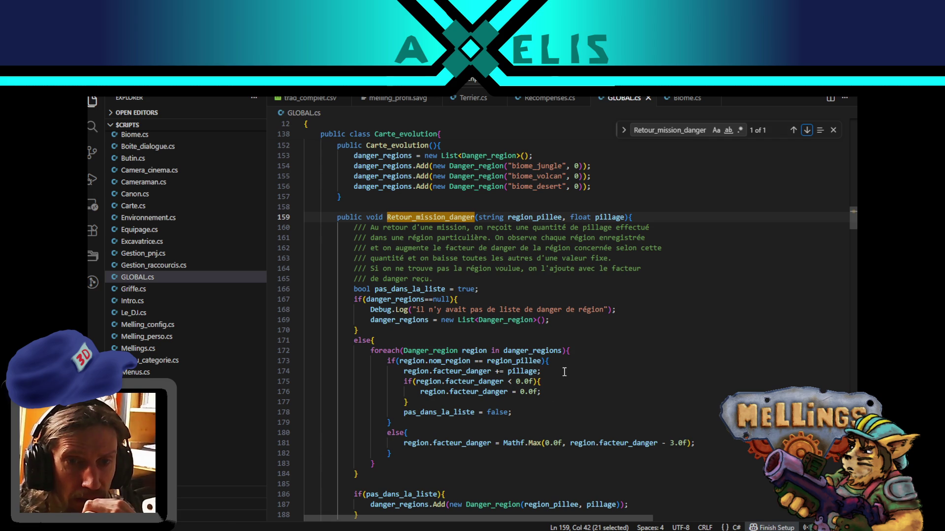
{"action": "scroll", "coordinate": [564, 373], "scroll_direction": "down", "scroll_amount": 2}
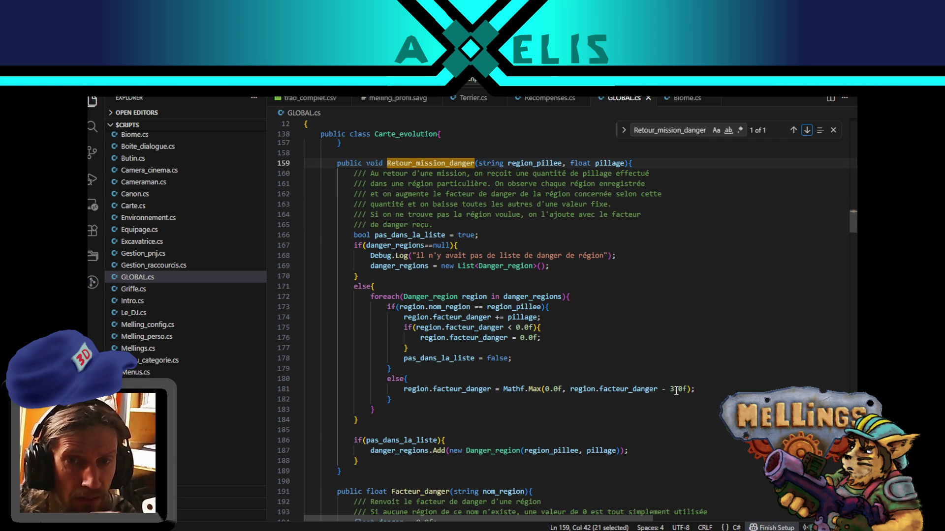
{"action": "double_click", "coordinate": [676, 391]}
{"action": "key", "text": "BackSpace"}
{"action": "type", "text": "1"}
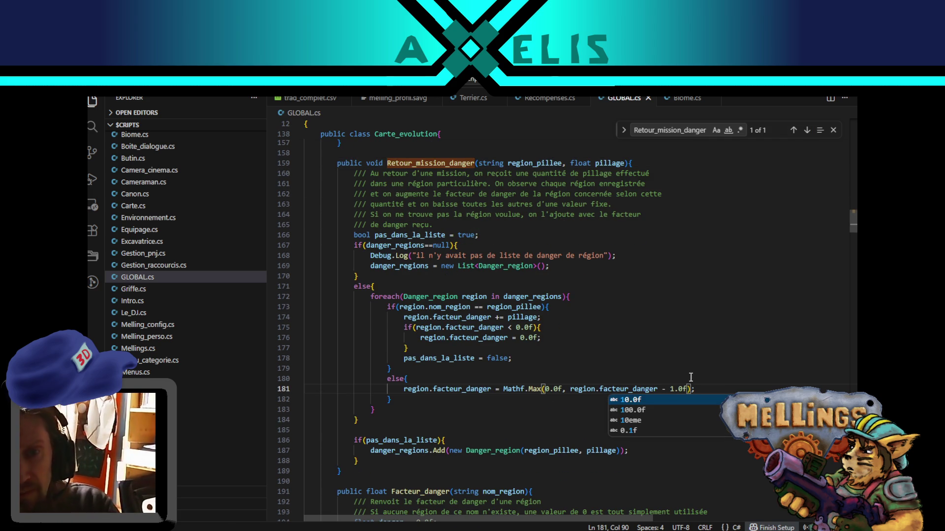
{"action": "left_click", "coordinate": [560, 378]}
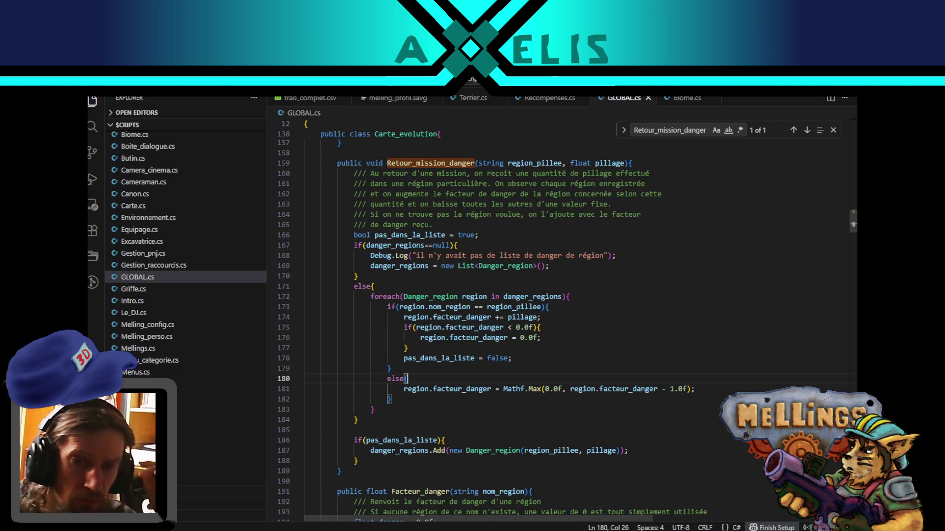
{"action": "key", "text": "alt+Tab"}
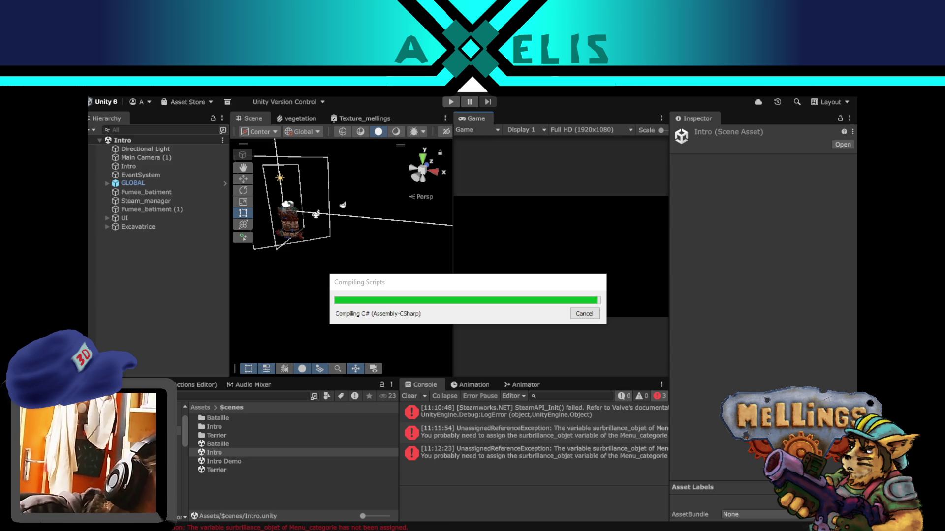
- After a Twitch check, clear the Console errors, widen the Game view, and enter Play mode
{"action": "key", "text": "alt+Tab"}
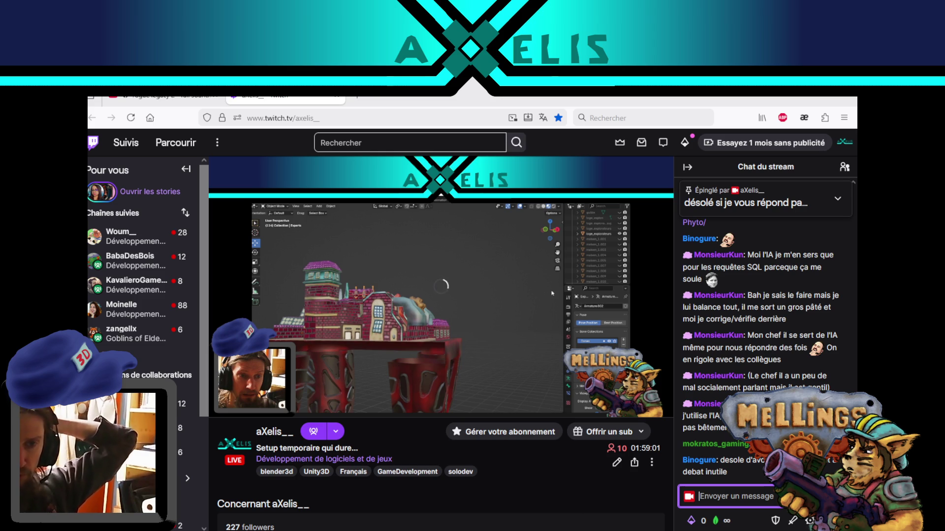
{"action": "left_click", "coordinate": [566, 492]}
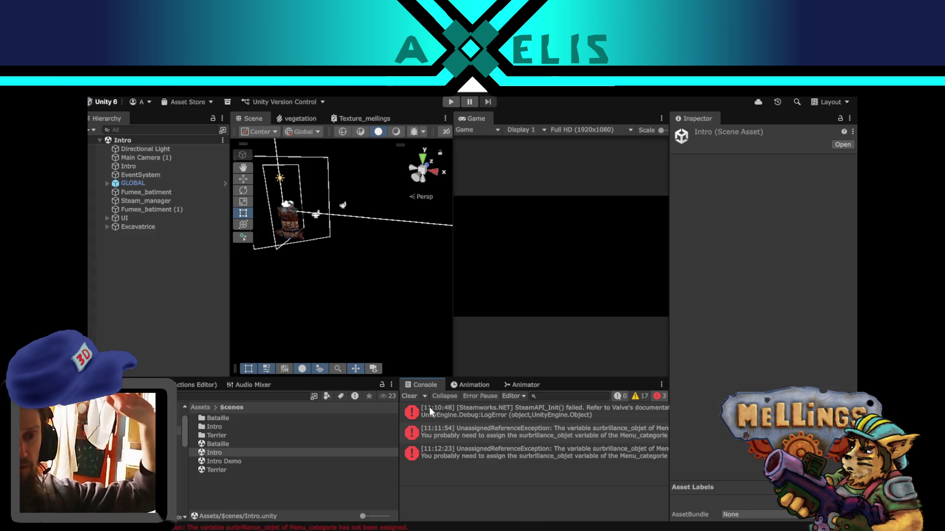
{"action": "left_click", "coordinate": [409, 396]}
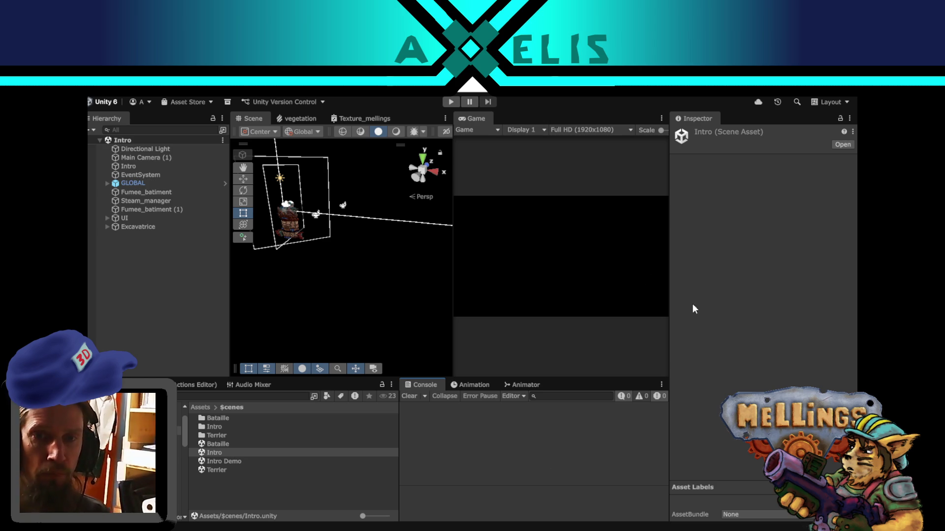
{"action": "left_click_drag", "start_coordinate": [673, 334], "coordinate": [688, 334]}
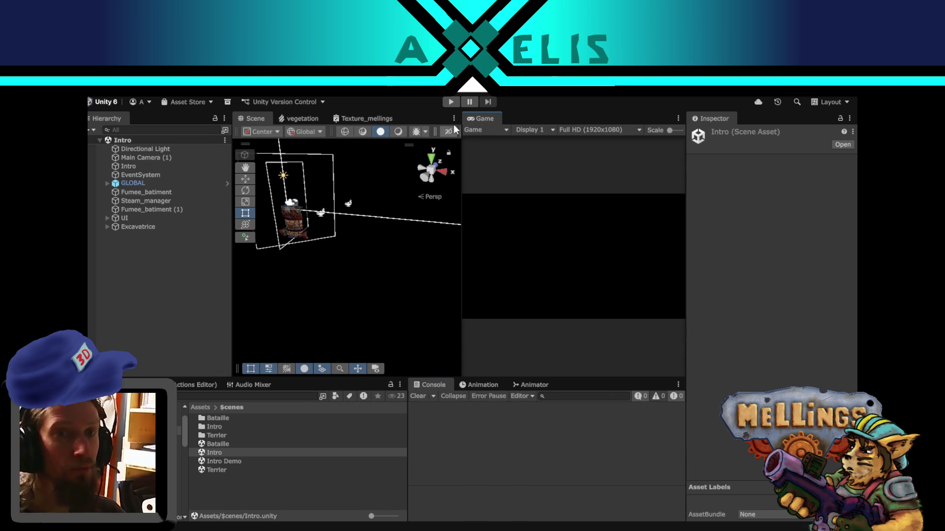
{"action": "left_click", "coordinate": [451, 101]}
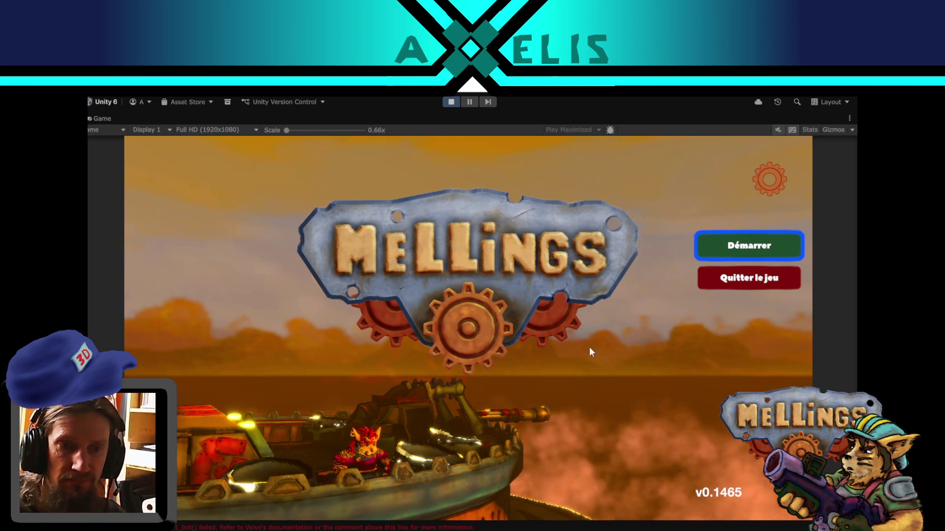
- Start a game, begin studying Loge des espions in the Village menu, and launch a Jungle expedition
{"action": "left_click", "coordinate": [711, 253]}
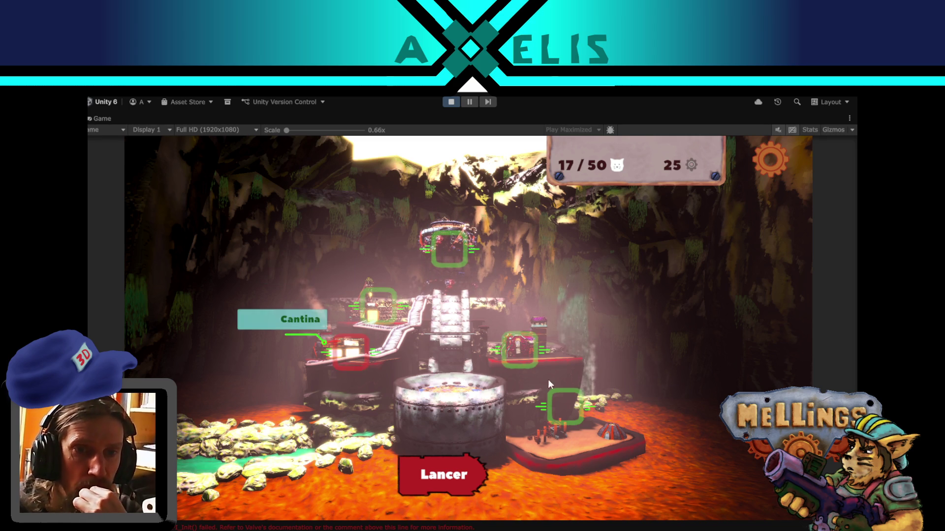
{"action": "left_click", "coordinate": [352, 362]}
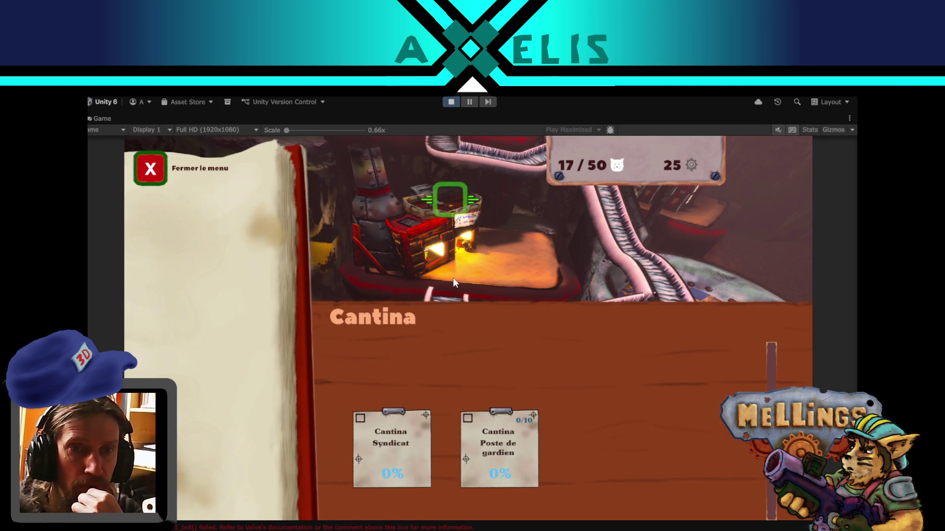
{"action": "left_click", "coordinate": [162, 172]}
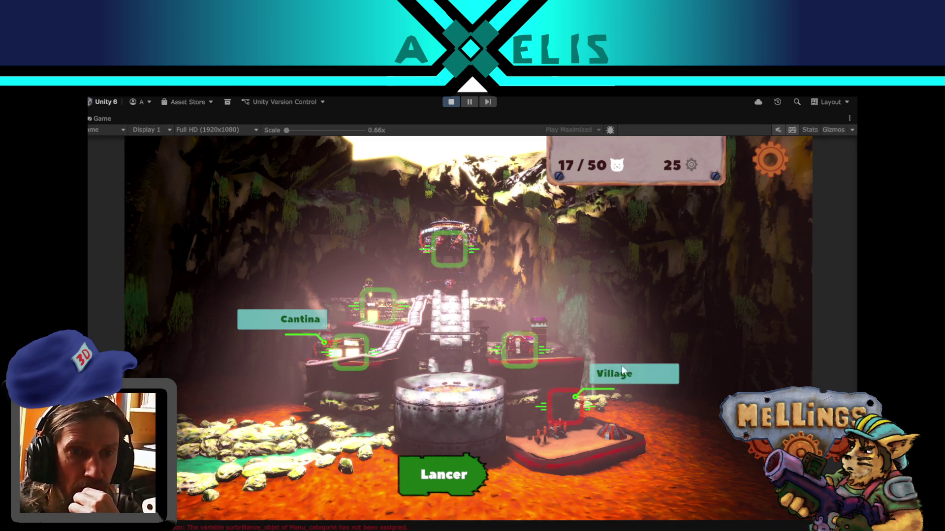
{"action": "left_click", "coordinate": [571, 416]}
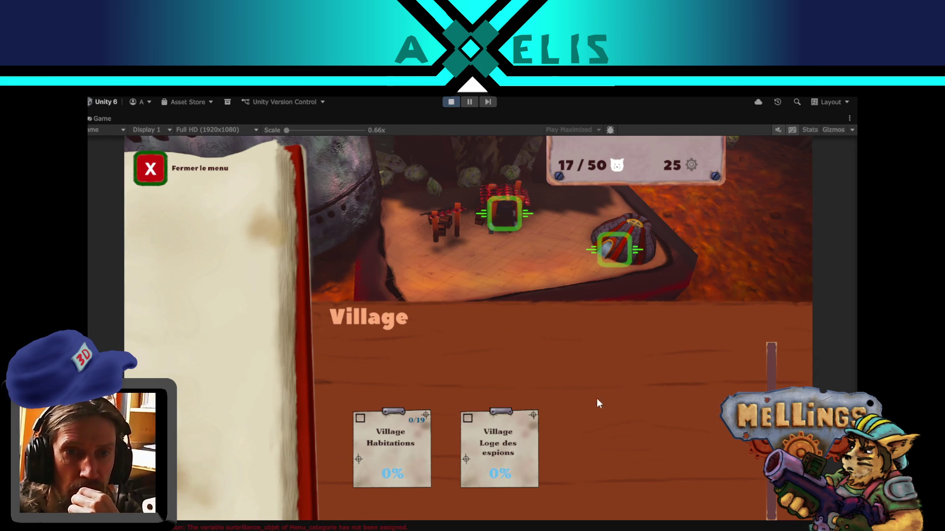
{"action": "left_click", "coordinate": [485, 220]}
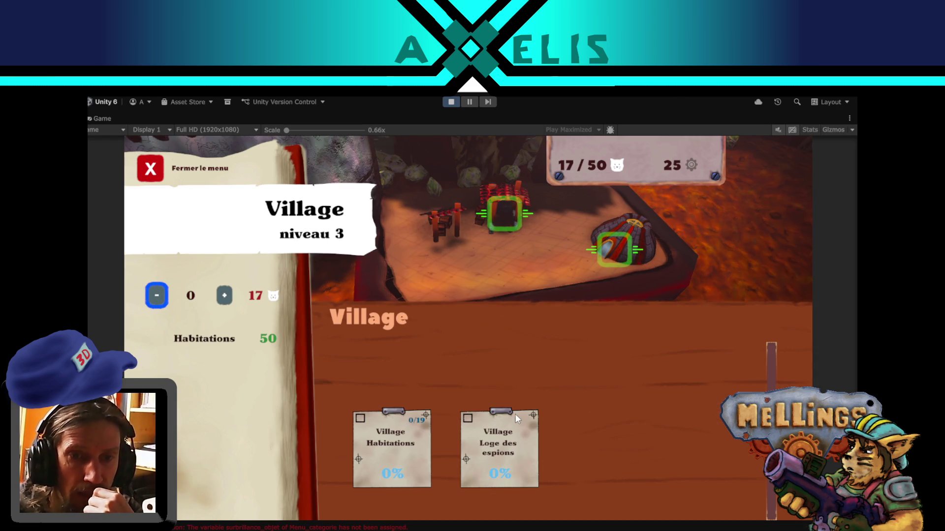
{"action": "left_click", "coordinate": [485, 449]}
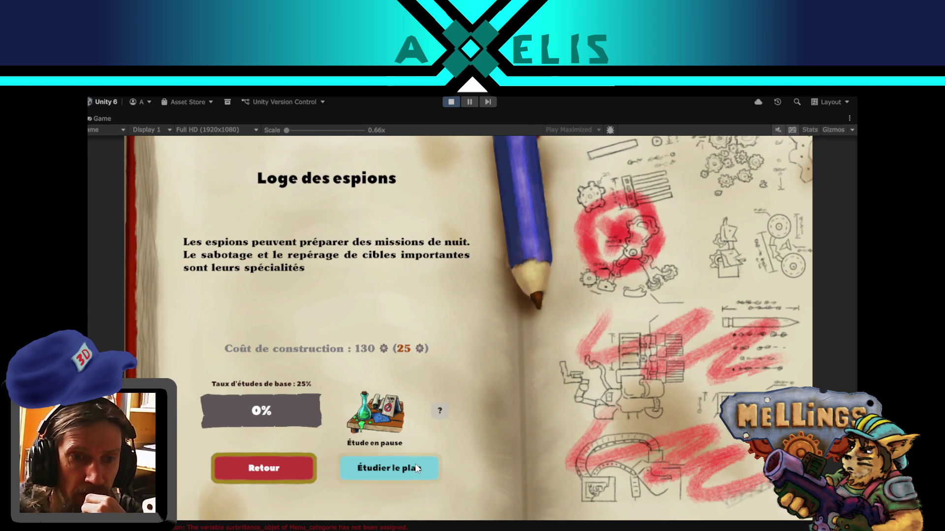
{"action": "left_click", "coordinate": [424, 474]}
{"action": "left_click", "coordinate": [299, 474]}
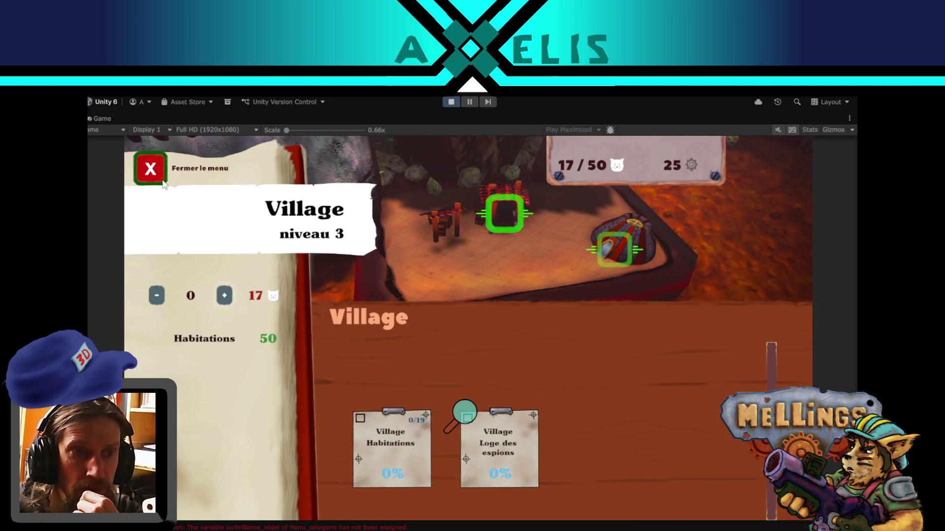
{"action": "key", "text": "Escape"}
{"action": "left_click", "coordinate": [446, 480]}
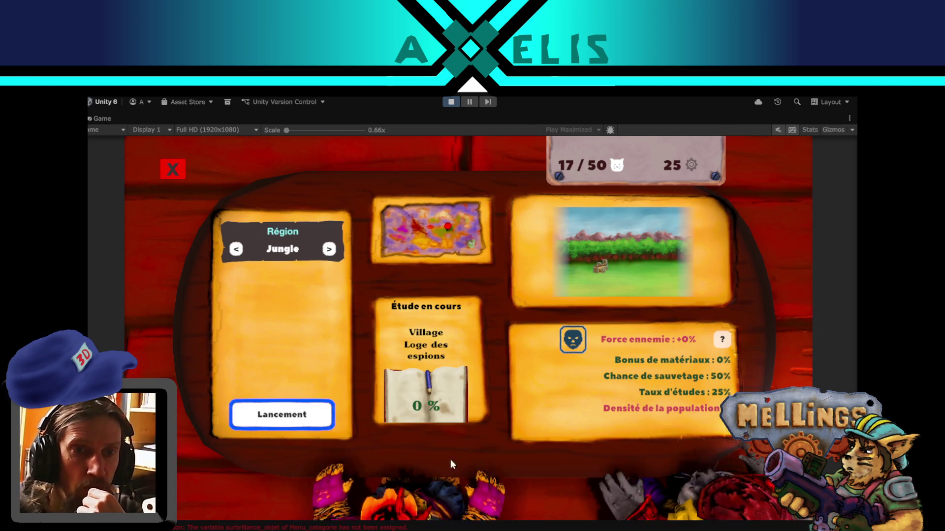
{"action": "left_click", "coordinate": [276, 421]}
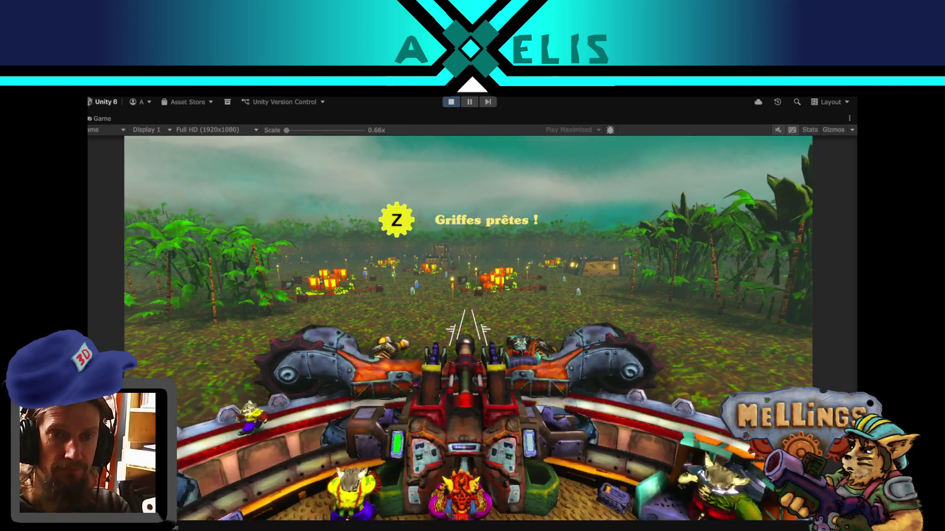
- Fire the turret's claws with Z in the jungle battle, then switch to the Twitch stream
{"action": "key", "text": "z"}
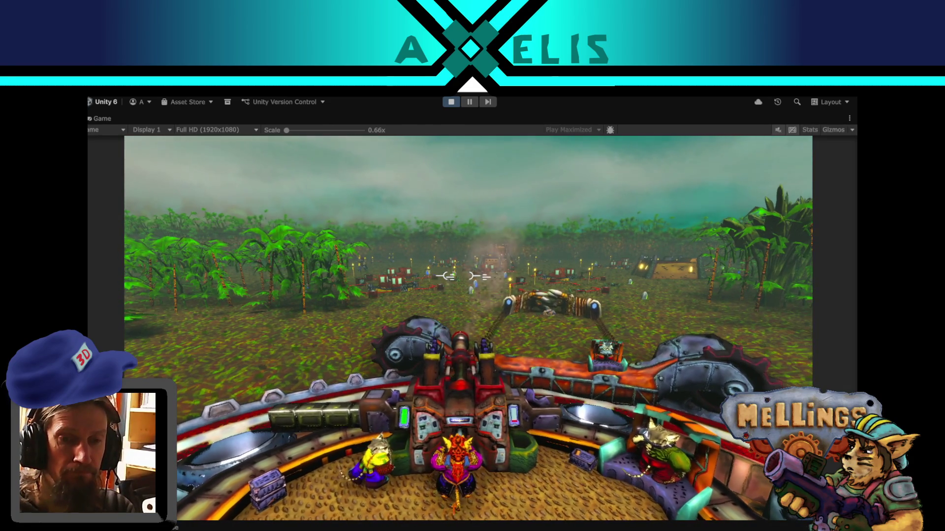
{"action": "key", "text": "alt+Tab"}
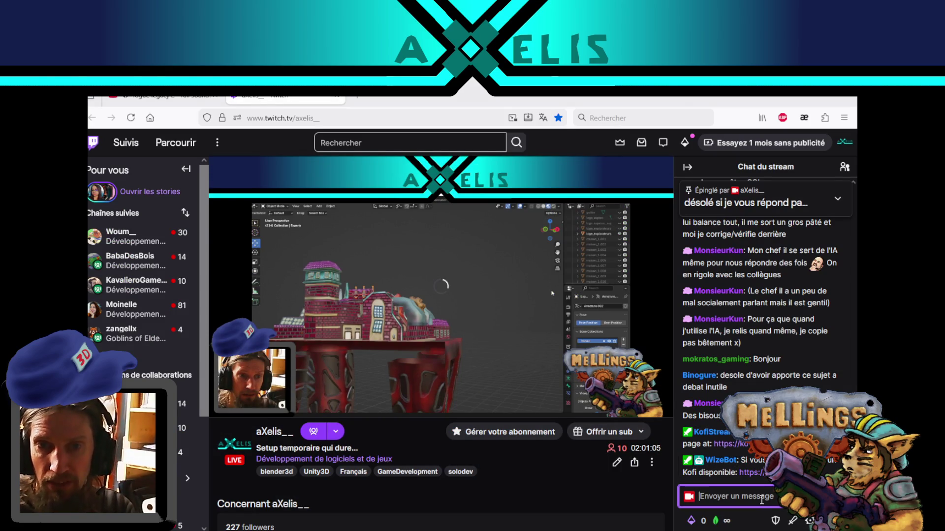
- Return from the Twitch chat to the running jungle battle in Unity
{"action": "key", "text": "alt+Tab"}
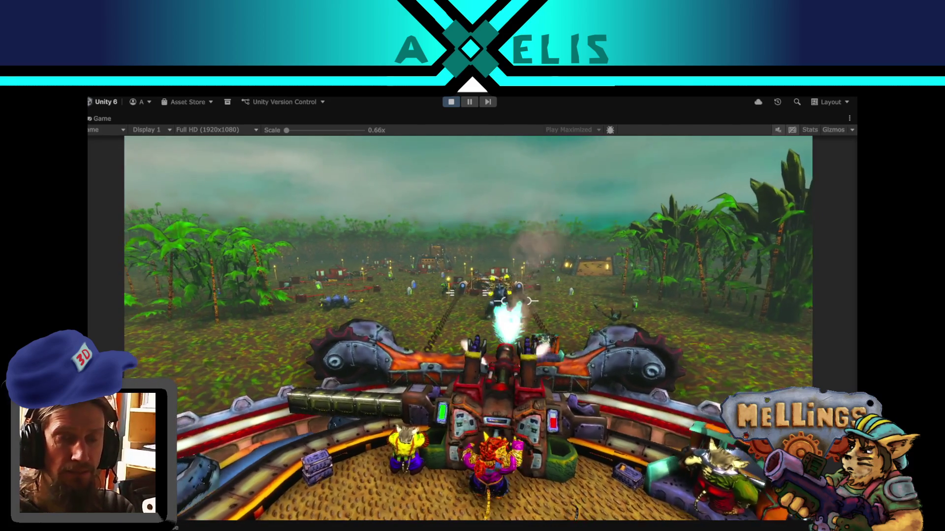
- Pause the game to check the Twitch stream, resume, and fire the heavy cannon with Q
{"action": "key", "text": "Escape"}
{"action": "key", "text": "alt+Tab"}
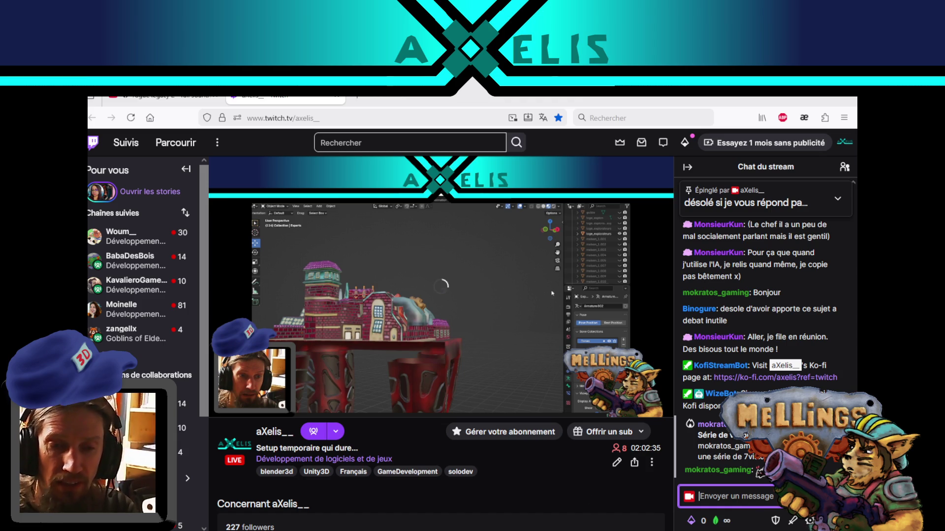
{"action": "key", "text": "alt+Tab"}
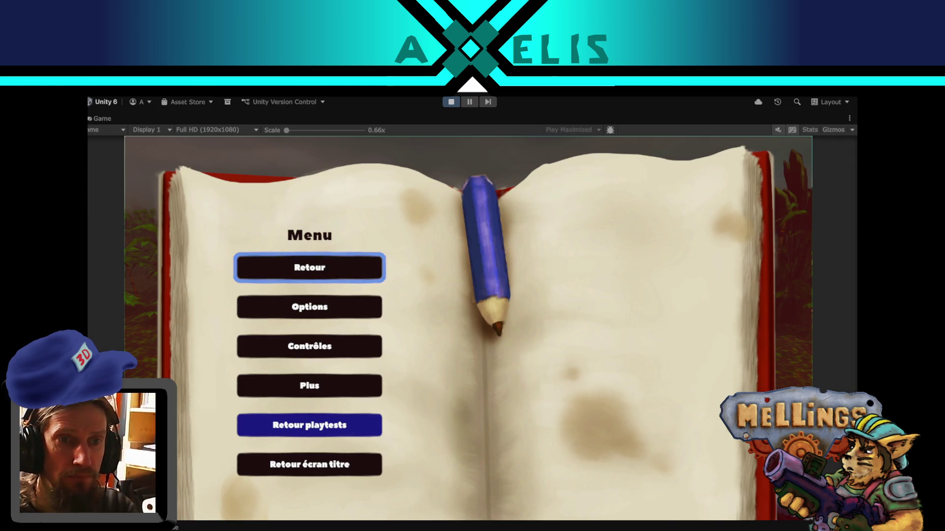
{"action": "key", "text": "Escape"}
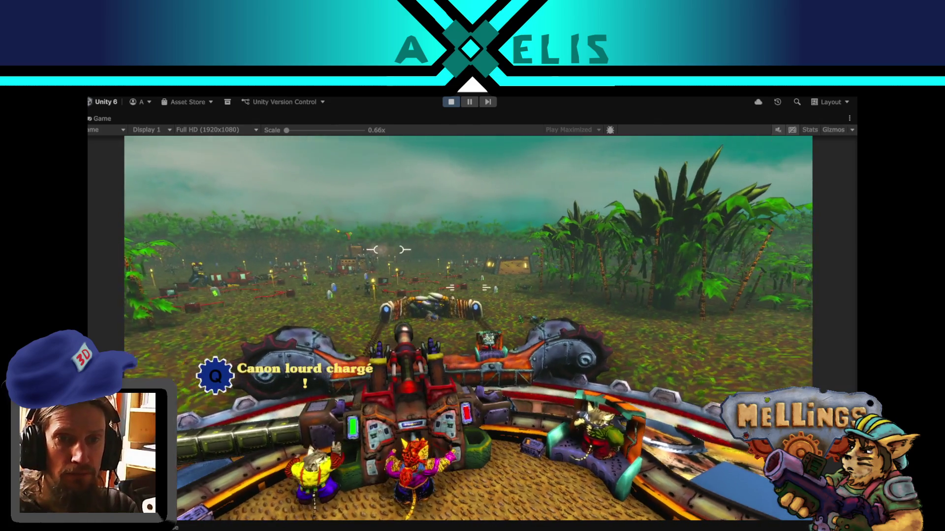
{"action": "key", "text": "q"}
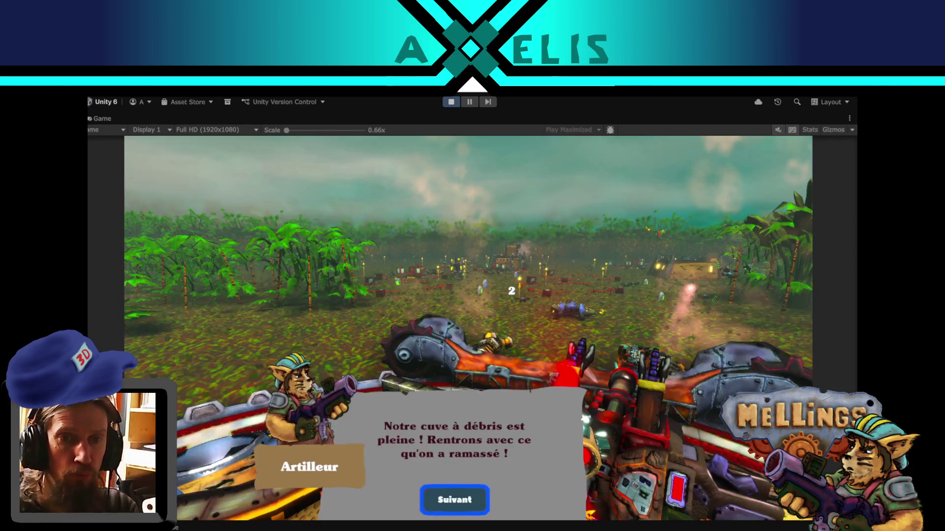
- Dismiss the full debris tank message and confirm the expedition results (57 materials, one Melling)
{"action": "left_click", "coordinate": [445, 501]}
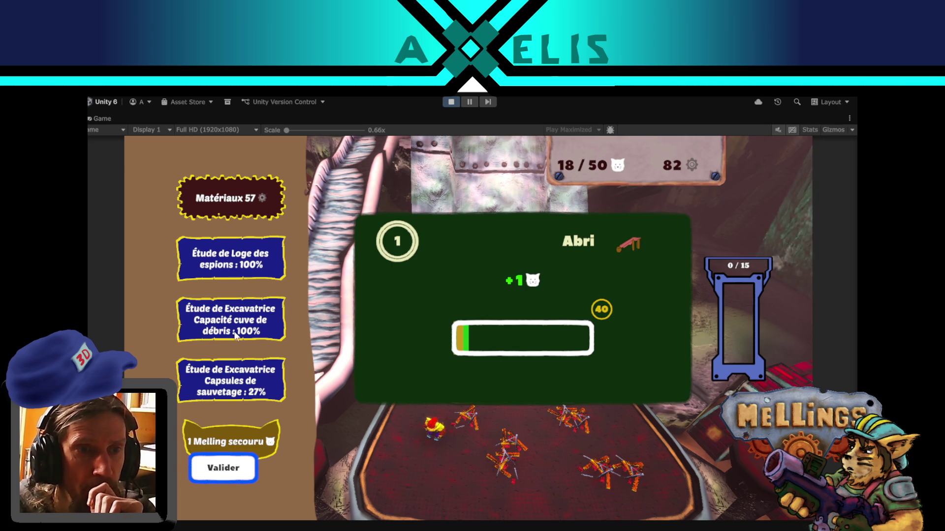
{"action": "left_click", "coordinate": [228, 473]}
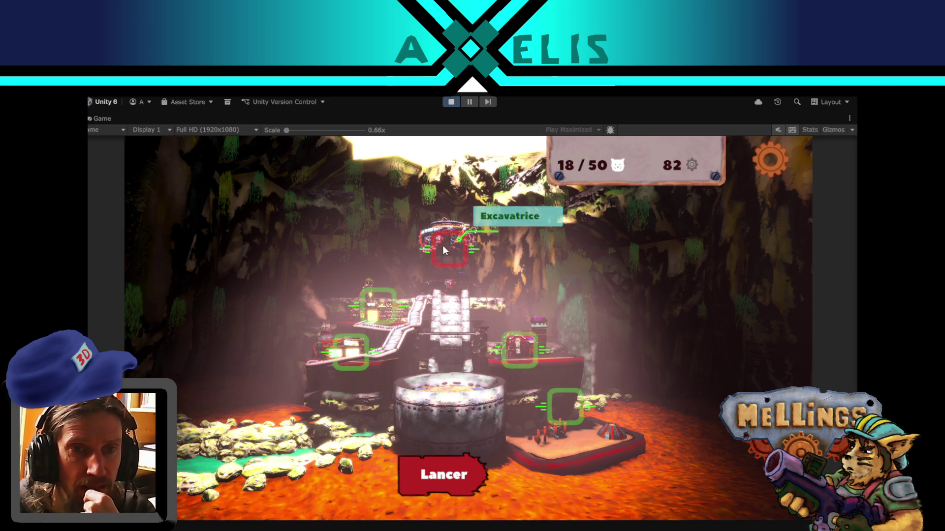
- Open the Excavatrice upgrade menu and scroll through its upgrade list
{"action": "left_click", "coordinate": [442, 245]}
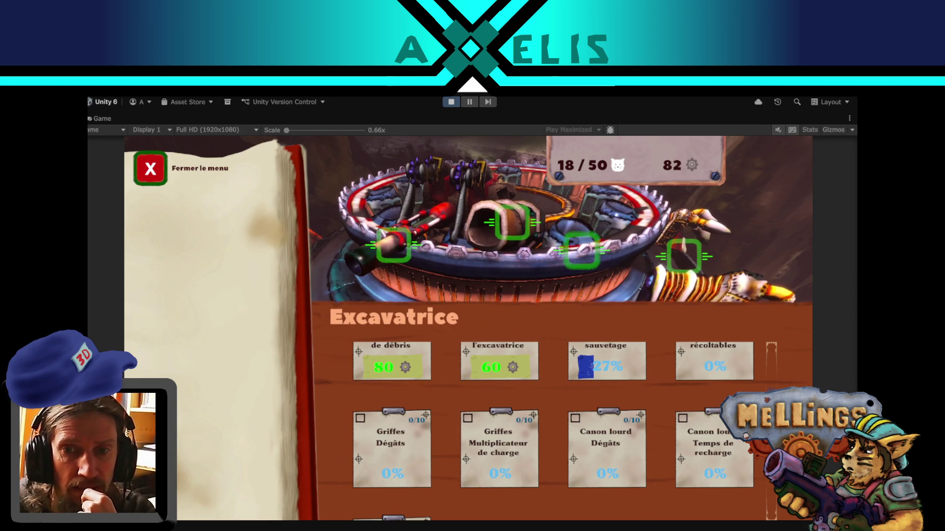
{"action": "scroll", "coordinate": [763, 352], "scroll_direction": "up", "scroll_amount": 2}
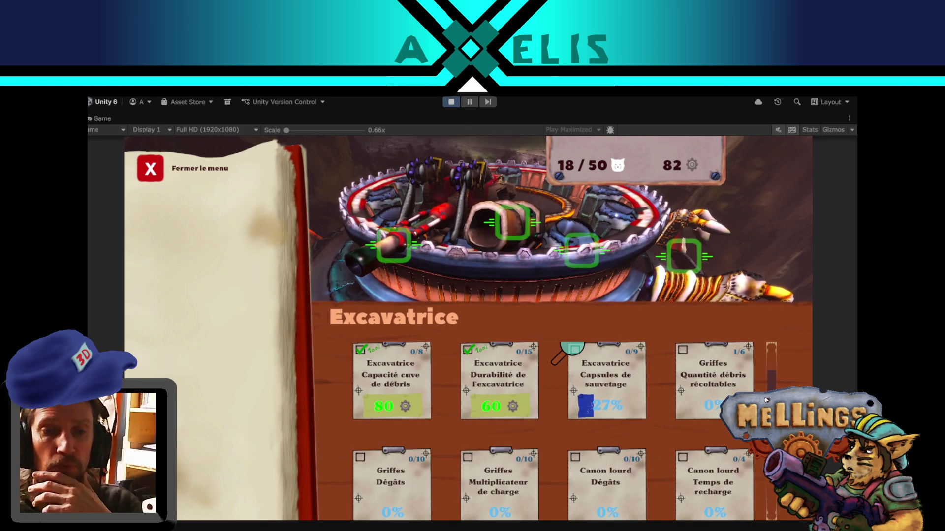
{"action": "scroll", "coordinate": [564, 349], "scroll_direction": "up", "scroll_amount": 1}
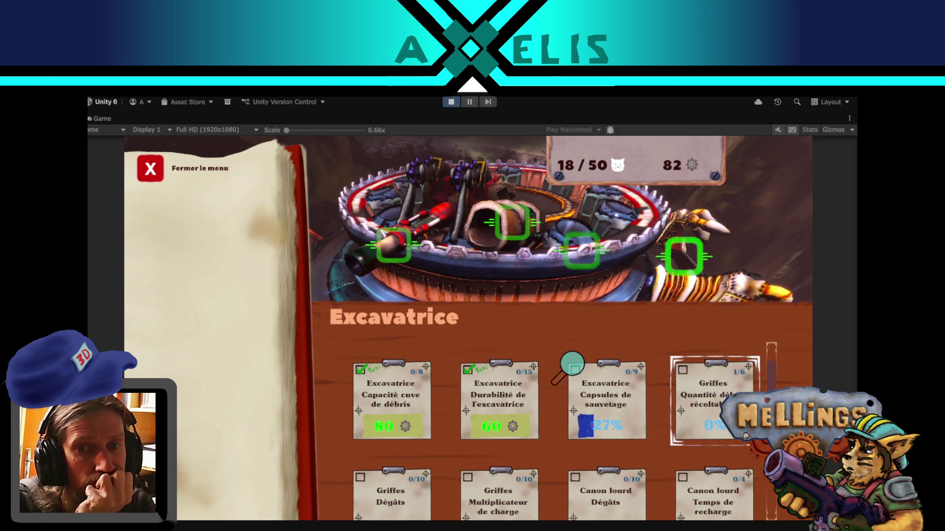
{"action": "key", "text": "alt+Tab"}
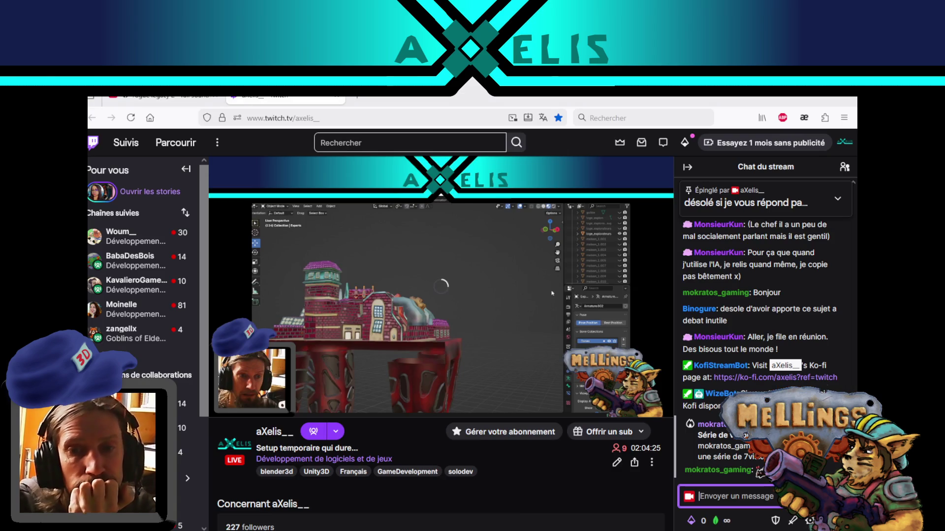
{"action": "key", "text": "alt+Tab"}
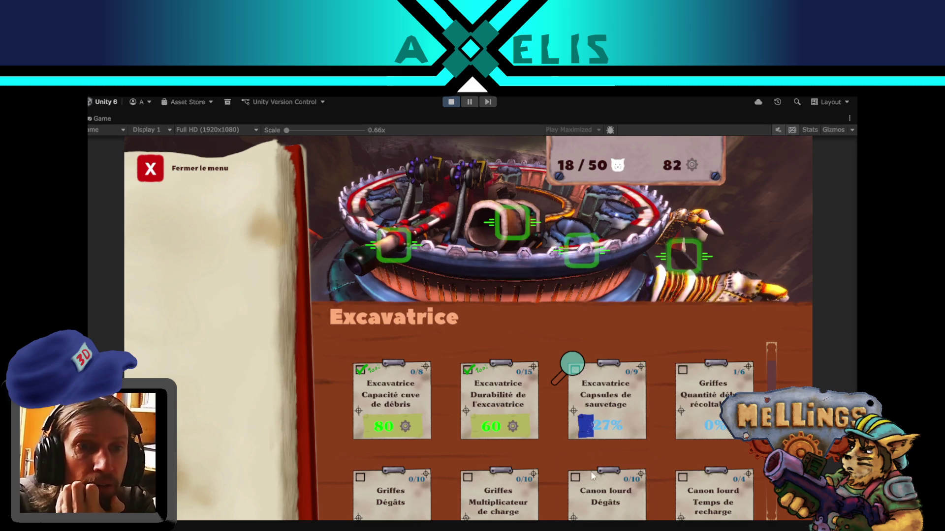
{"action": "scroll", "coordinate": [575, 367], "scroll_direction": "down", "scroll_amount": 3}
{"action": "scroll", "coordinate": [764, 380], "scroll_direction": "up", "scroll_amount": 3}
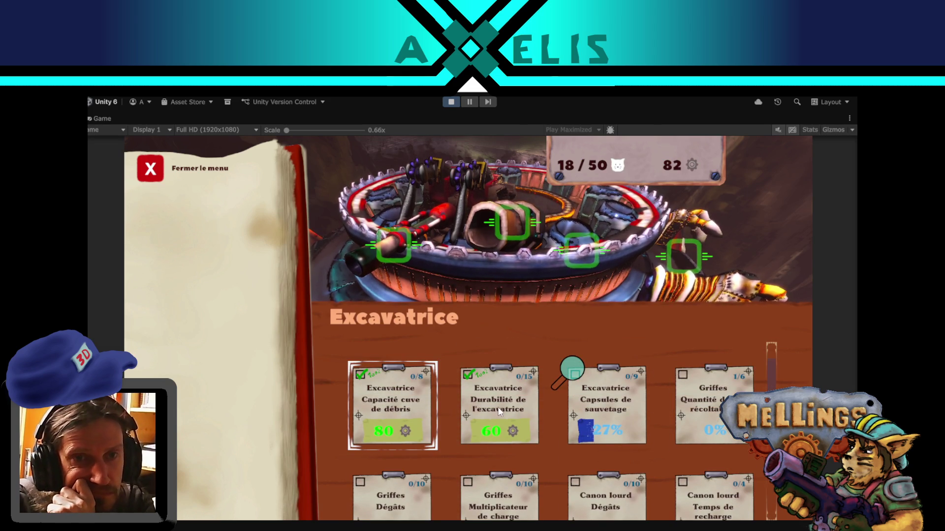
- Inspect the Capacité cuve de débris and Durabilité de l'excavatrice upgrades, then close the menu
{"action": "left_click", "coordinate": [406, 405]}
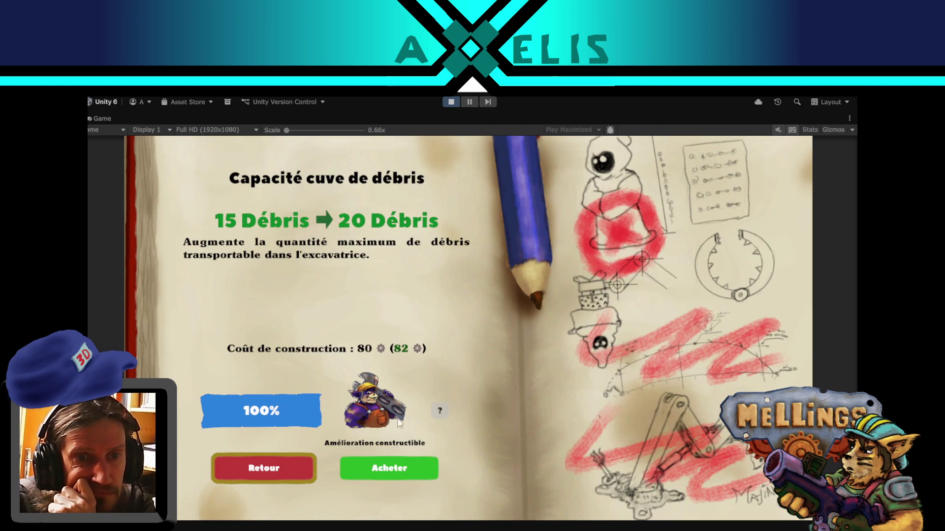
{"action": "left_click", "coordinate": [273, 472]}
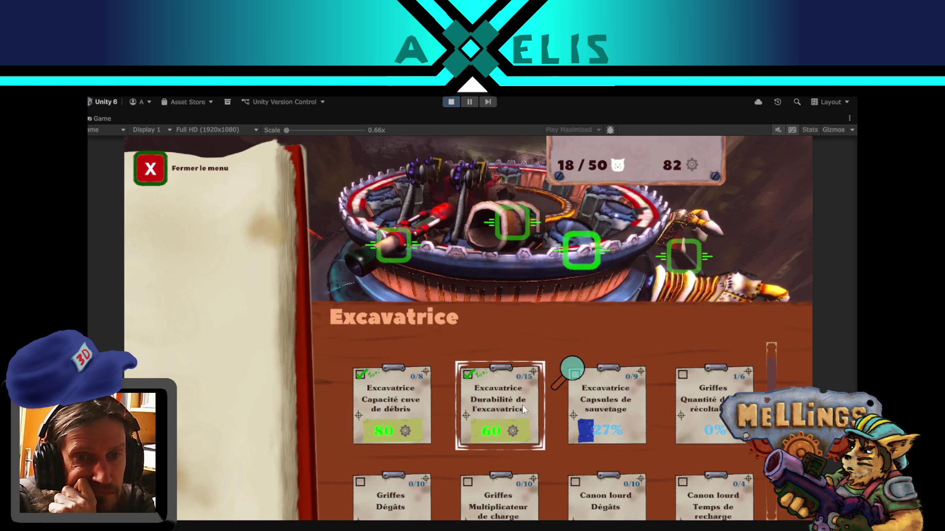
{"action": "left_click", "coordinate": [521, 405]}
{"action": "left_click", "coordinate": [267, 471]}
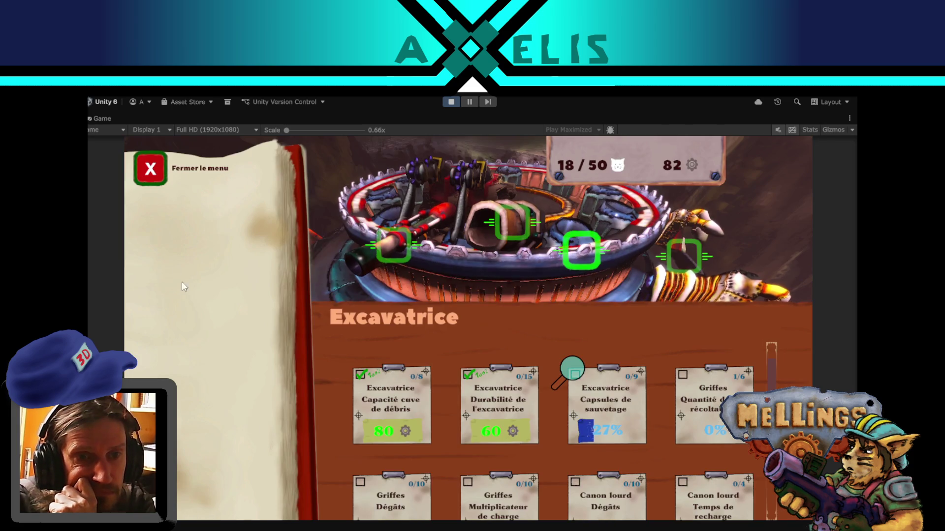
{"action": "left_click", "coordinate": [147, 169]}
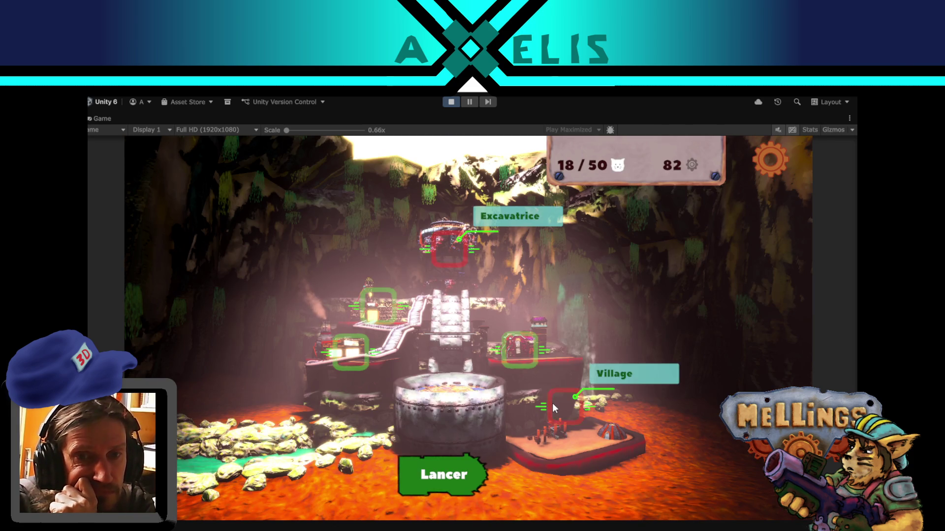
{"action": "left_click", "coordinate": [552, 403]}
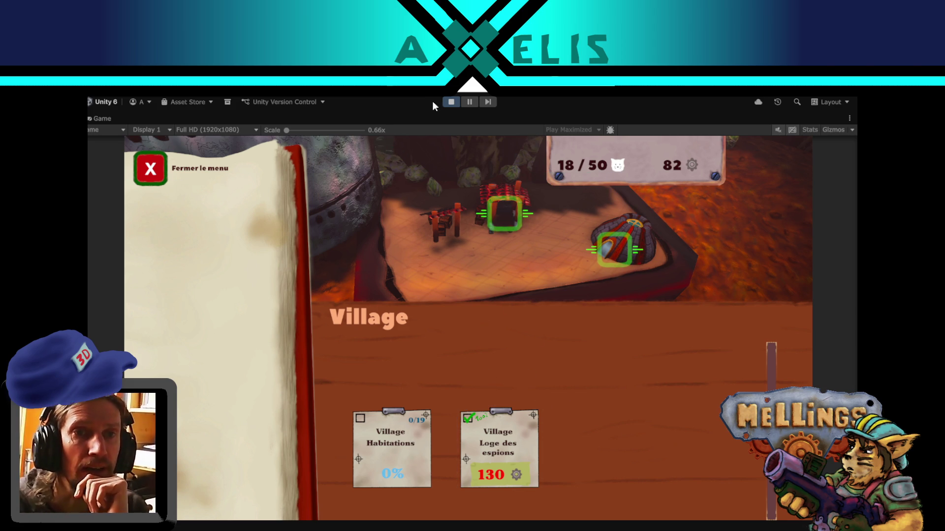
{"action": "left_click", "coordinate": [152, 171]}
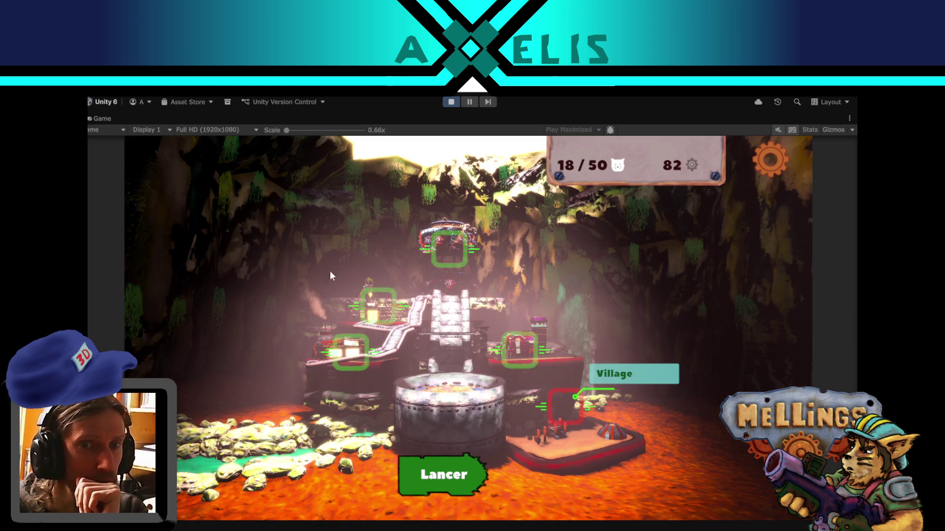
{"action": "left_click", "coordinate": [521, 355]}
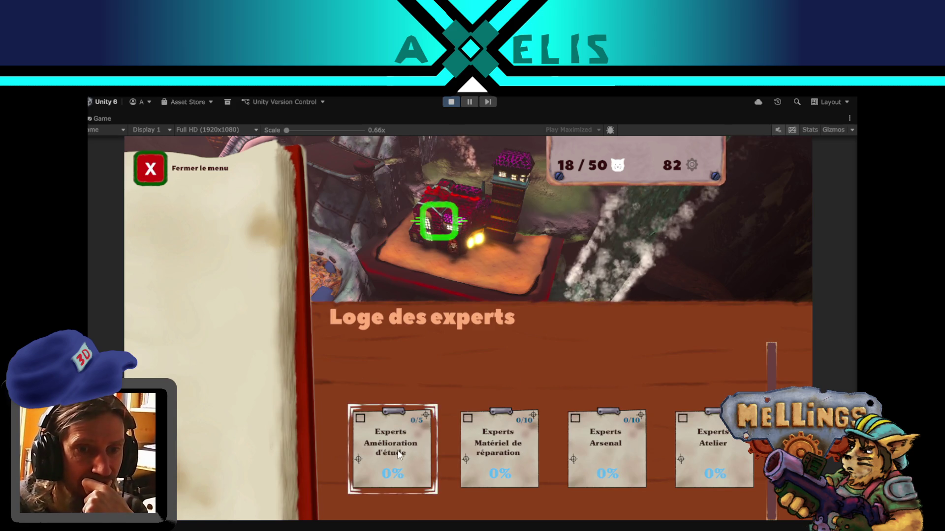
{"action": "left_click", "coordinate": [384, 429]}
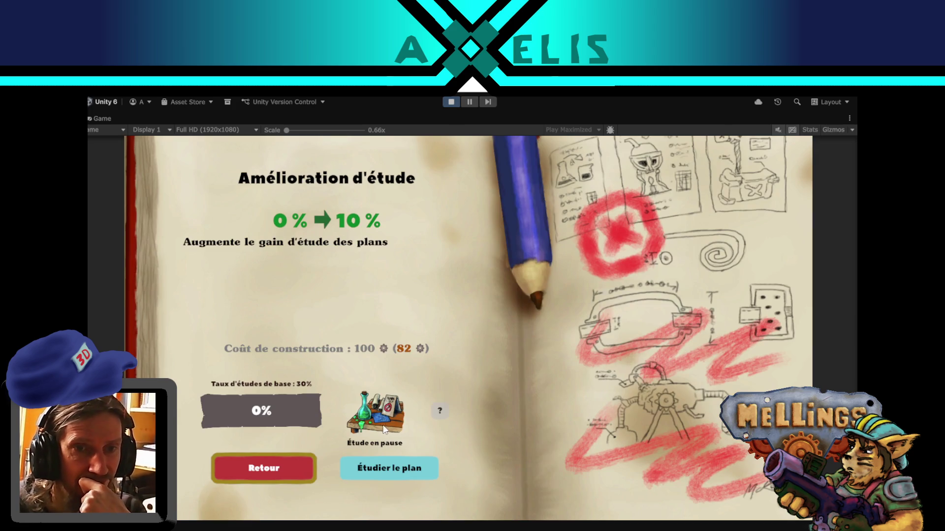
{"action": "left_click", "coordinate": [265, 472]}
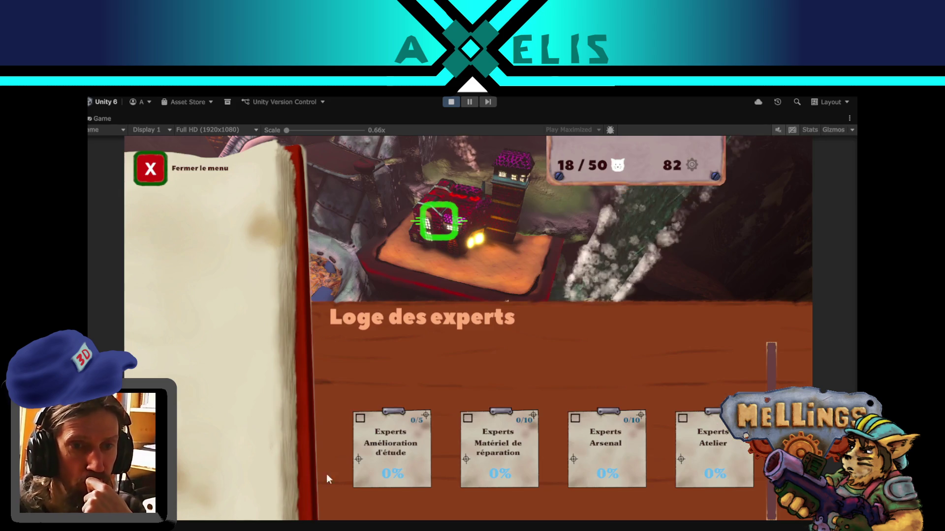
{"action": "left_click", "coordinate": [150, 169]}
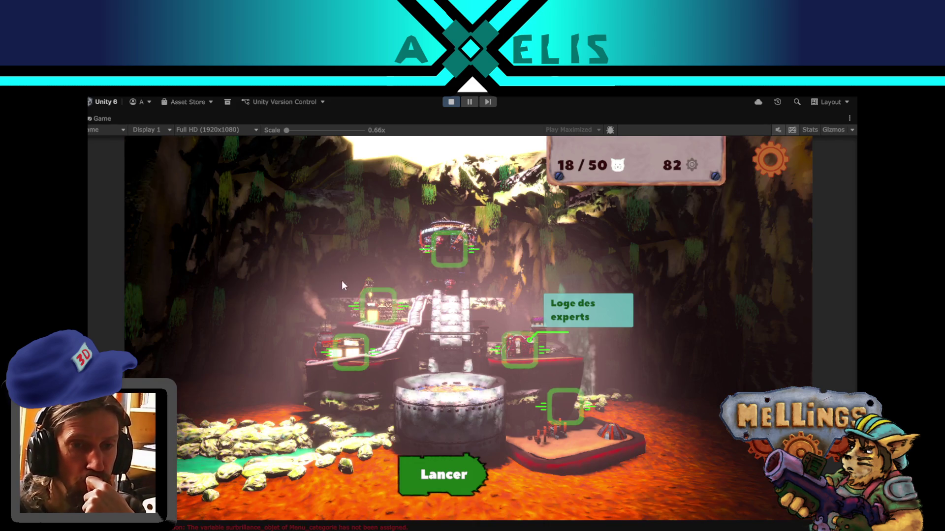
{"action": "left_click", "coordinate": [354, 351]}
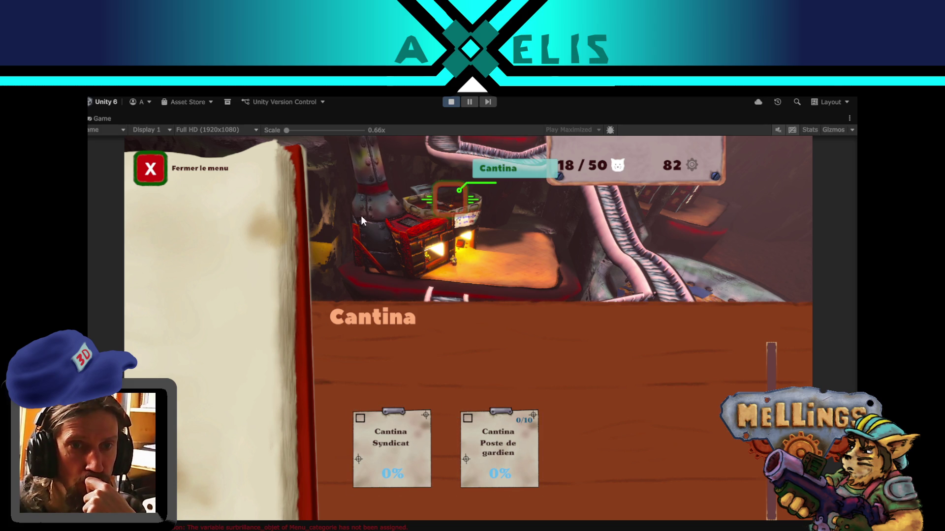
{"action": "left_click", "coordinate": [149, 170]}
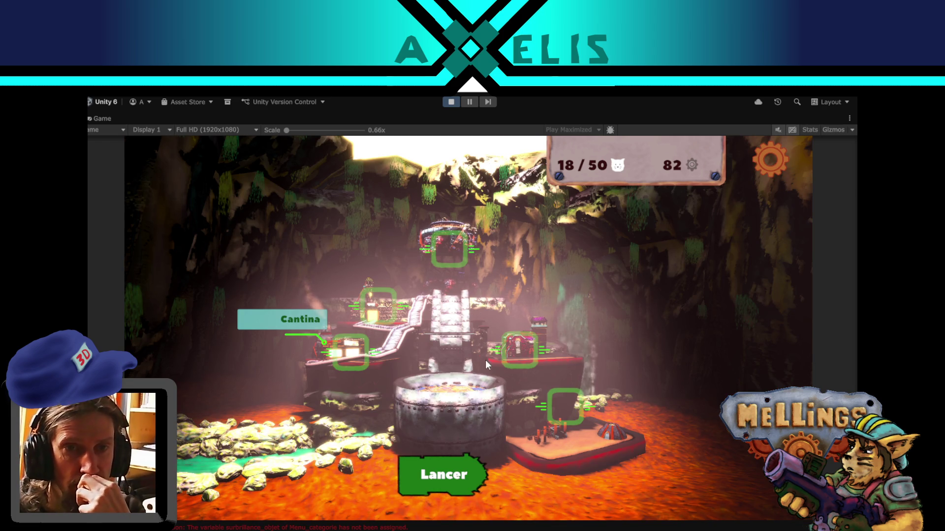
{"action": "left_click", "coordinate": [378, 304]}
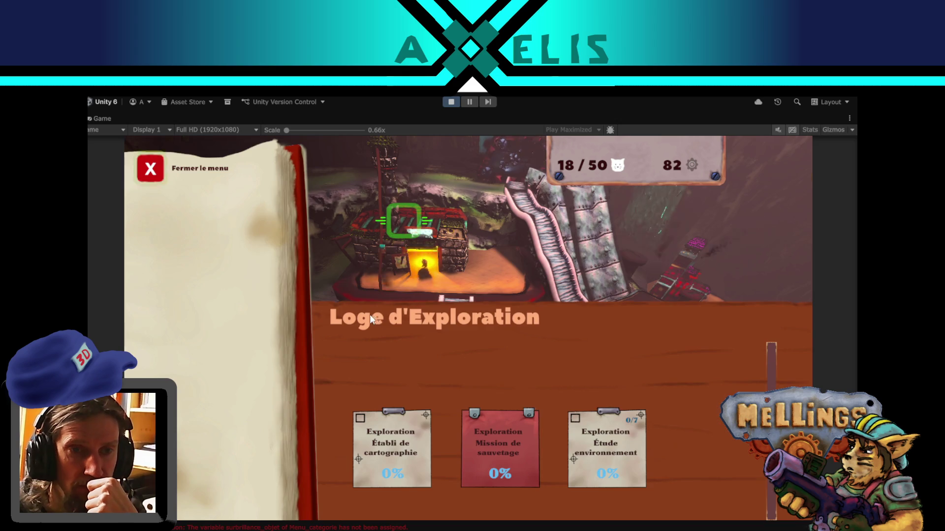
{"action": "left_click", "coordinate": [514, 442]}
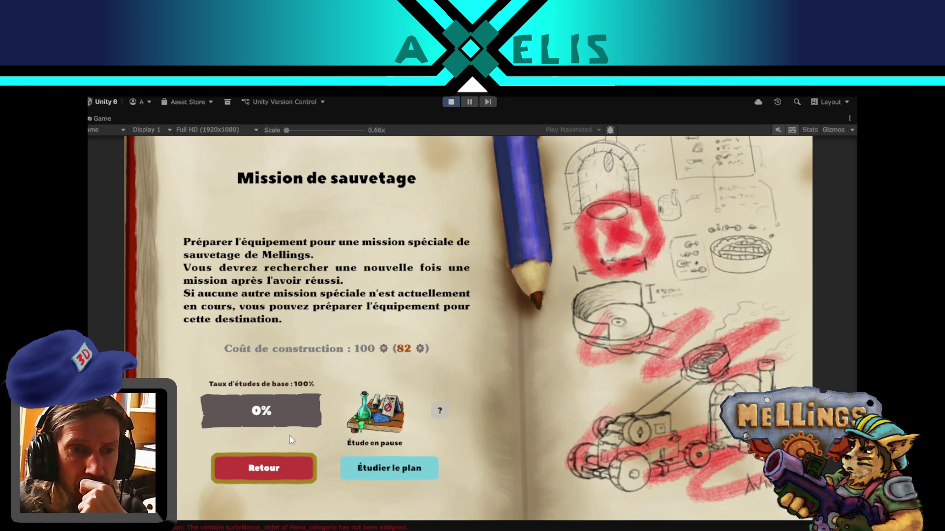
{"action": "left_click", "coordinate": [268, 471]}
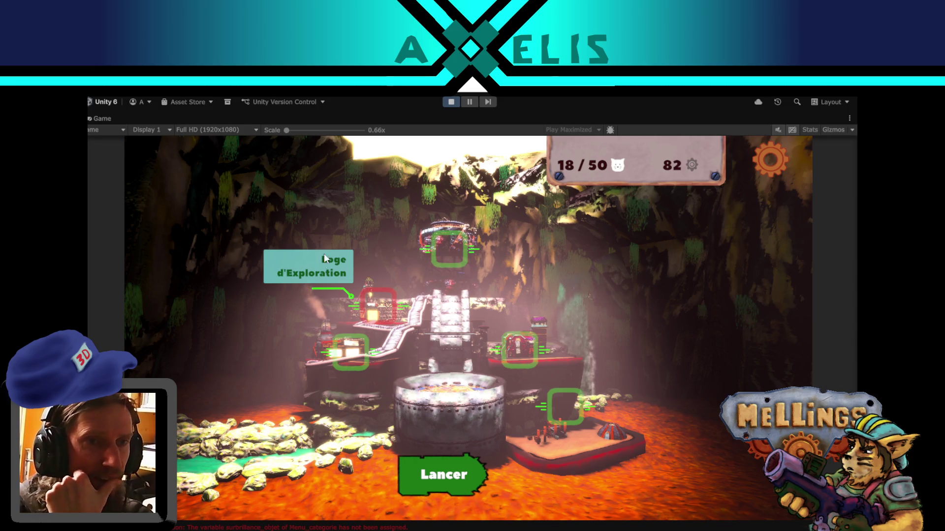
{"action": "left_click", "coordinate": [442, 254]}
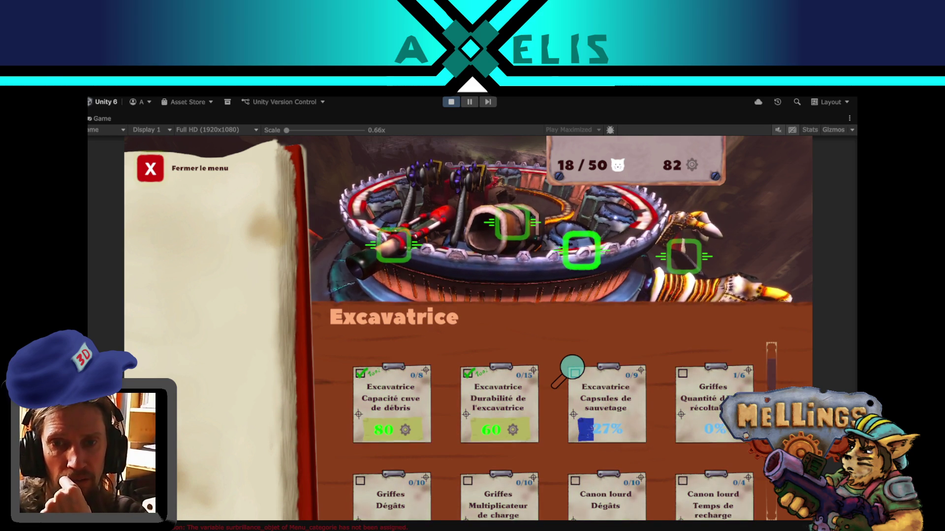
{"action": "scroll", "coordinate": [773, 383], "scroll_direction": "down", "scroll_amount": 1}
{"action": "scroll", "coordinate": [773, 383], "scroll_direction": "down", "scroll_amount": 1}
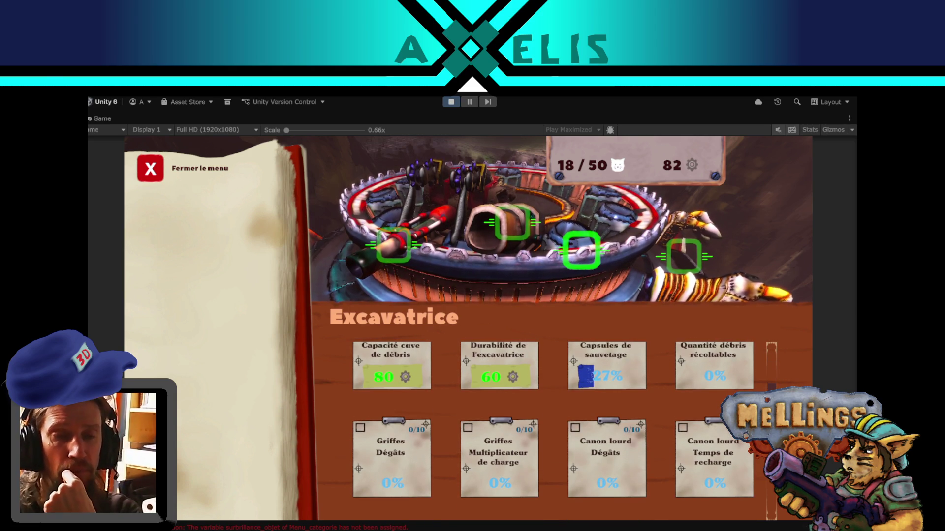
{"action": "scroll", "coordinate": [572, 367], "scroll_direction": "up", "scroll_amount": 1}
{"action": "scroll", "coordinate": [572, 367], "scroll_direction": "down", "scroll_amount": 2}
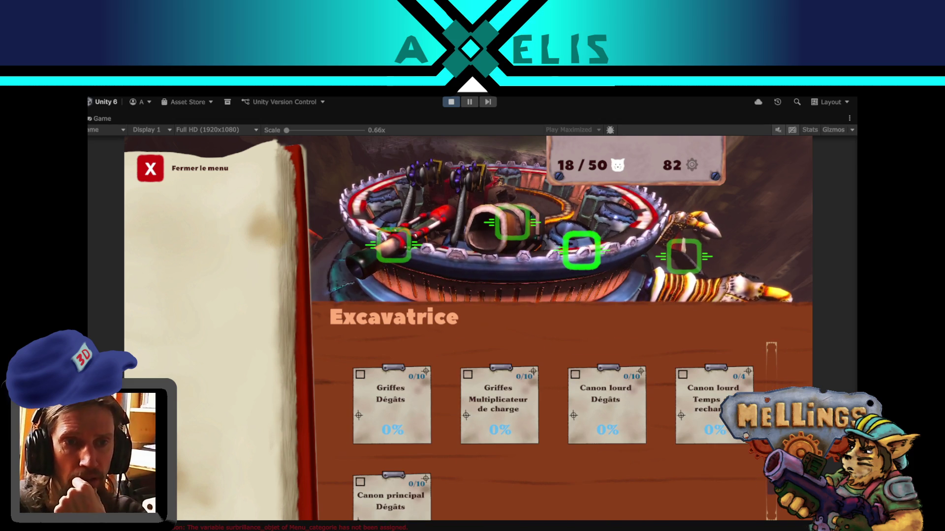
{"action": "scroll", "coordinate": [572, 367], "scroll_direction": "up", "scroll_amount": 1}
{"action": "scroll", "coordinate": [776, 372], "scroll_direction": "up", "scroll_amount": 1}
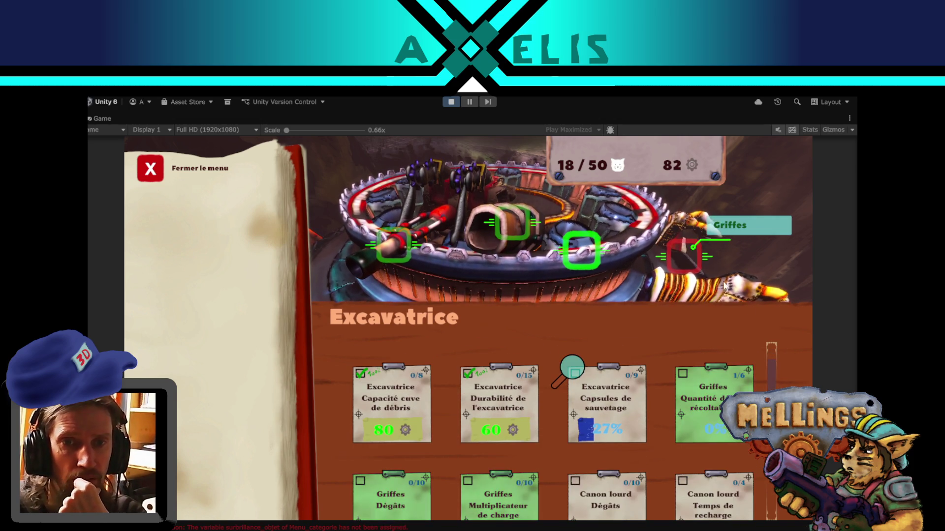
{"action": "left_click", "coordinate": [148, 176]}
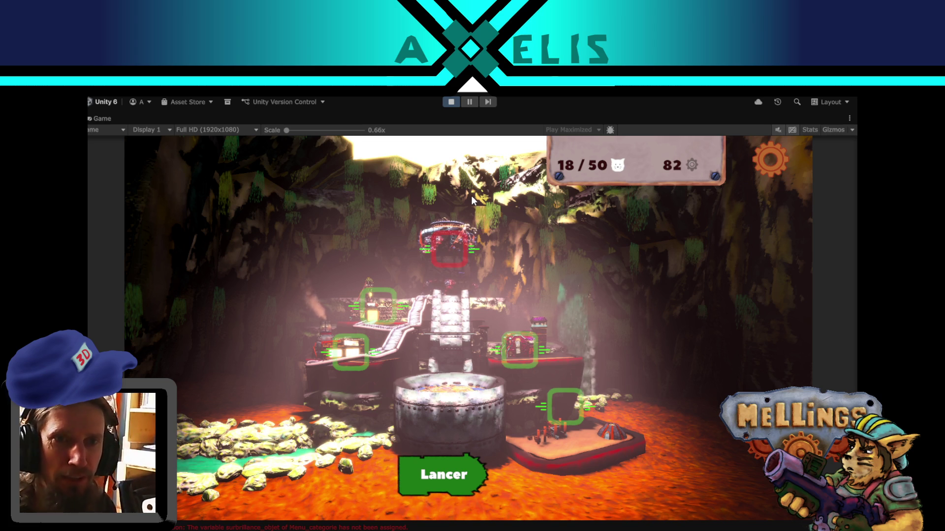
- Buy the Capacité cuve de débris upgrade for 80 materials in the Excavatrice menu
{"action": "left_click", "coordinate": [458, 252]}
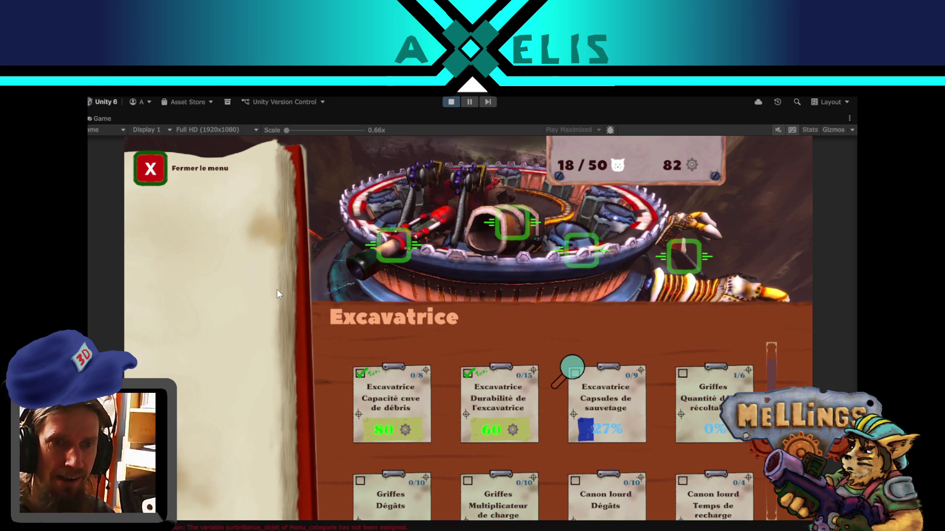
{"action": "left_click", "coordinate": [370, 416]}
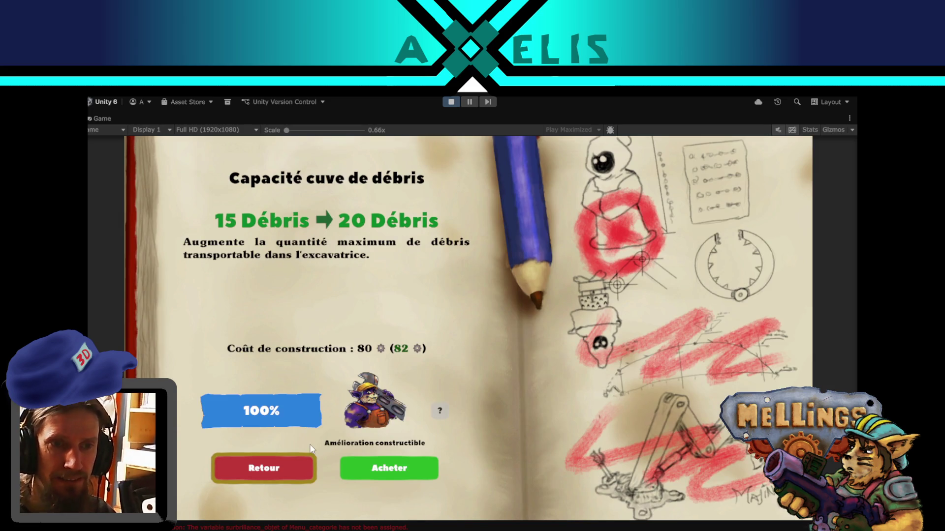
{"action": "left_click", "coordinate": [280, 475]}
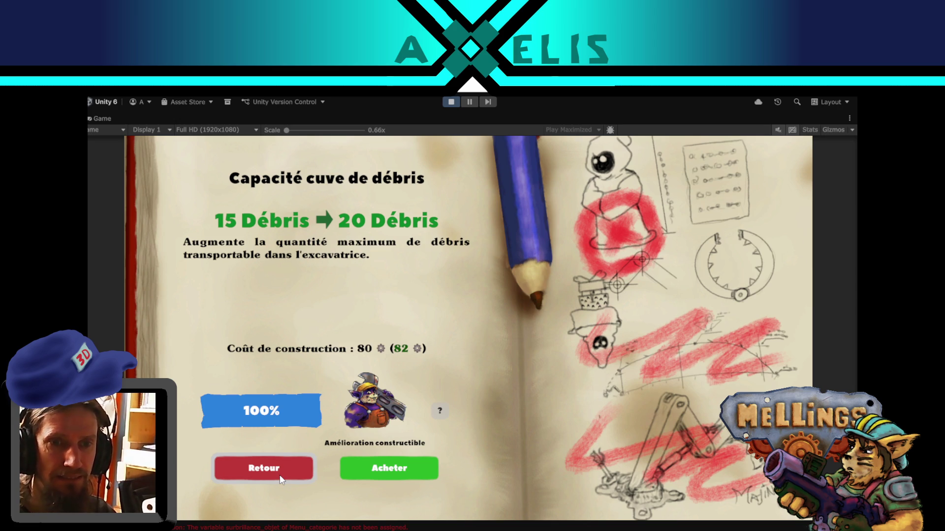
{"action": "left_click", "coordinate": [284, 465]}
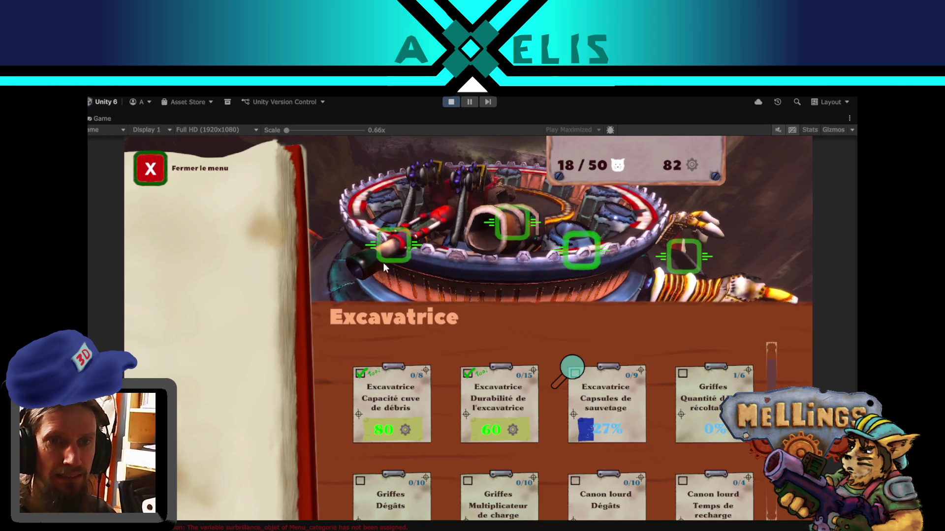
{"action": "left_click", "coordinate": [407, 409]}
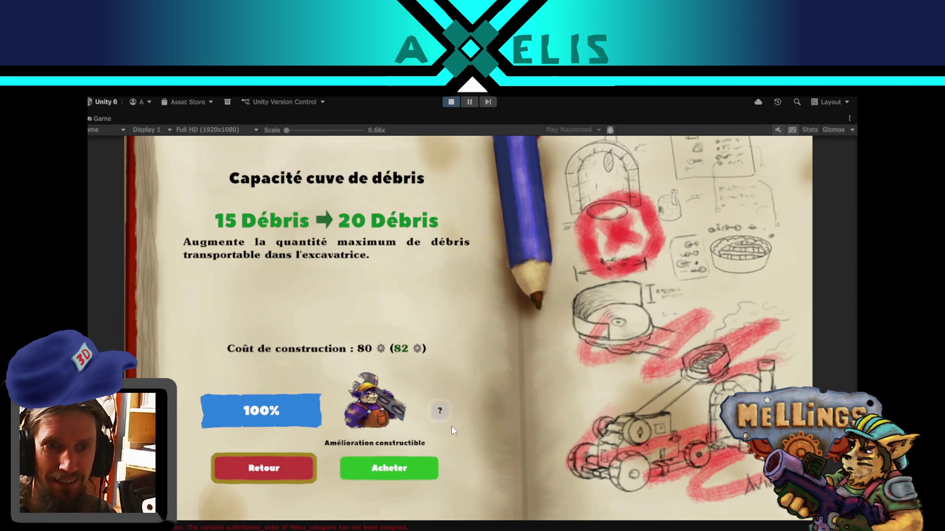
{"action": "left_click", "coordinate": [411, 472]}
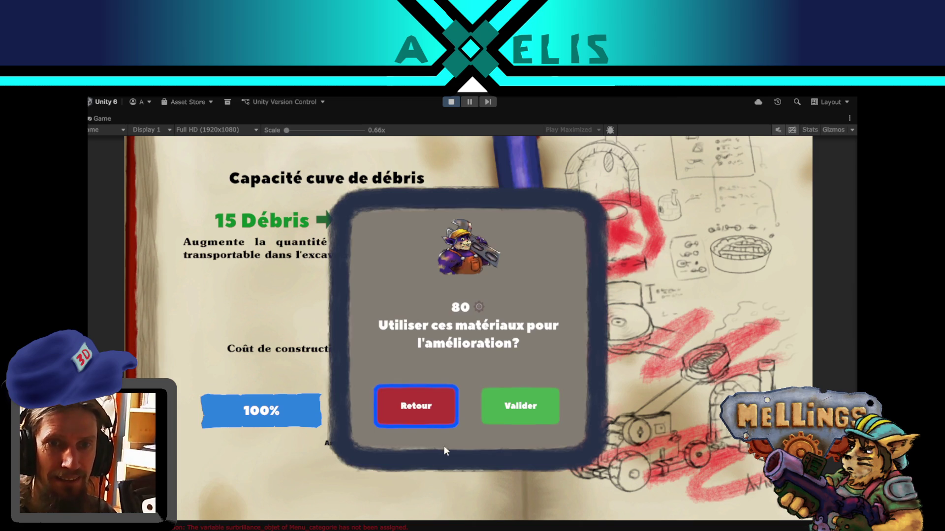
{"action": "left_click", "coordinate": [523, 393]}
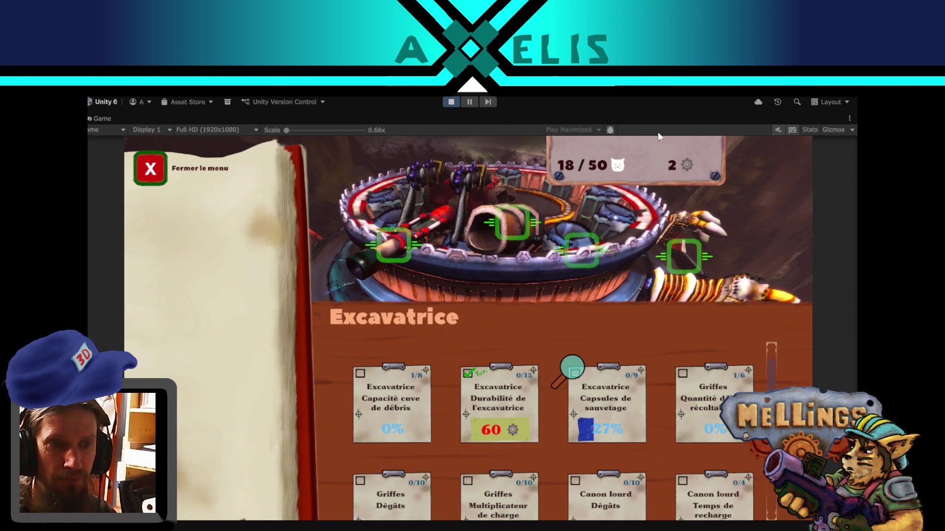
- Close the Excavatrice menu and briefly open the Loge des experts menu
{"action": "key", "text": "Escape"}
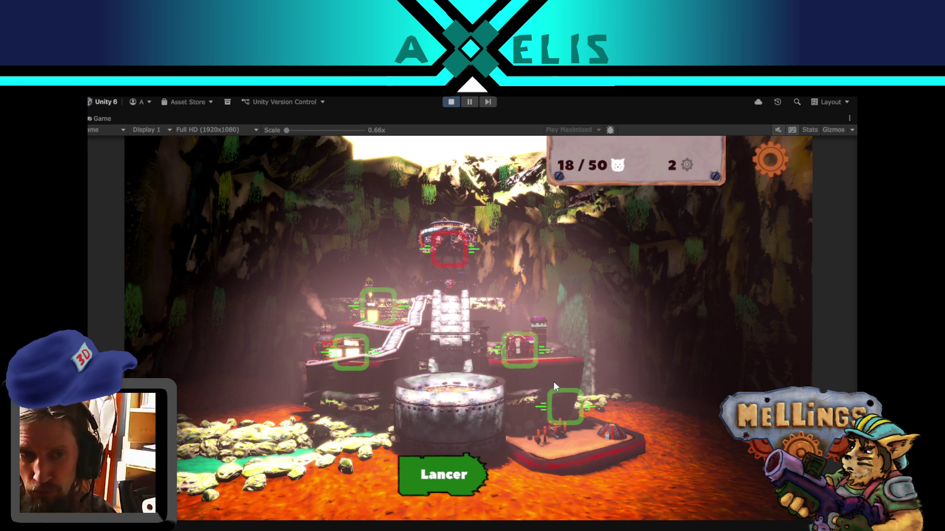
{"action": "left_click", "coordinate": [528, 353]}
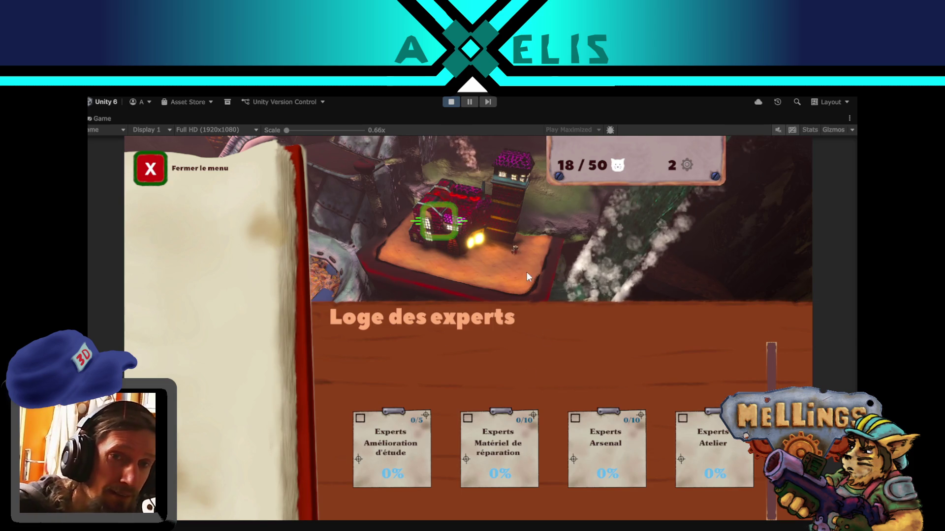
{"action": "key", "text": "Escape"}
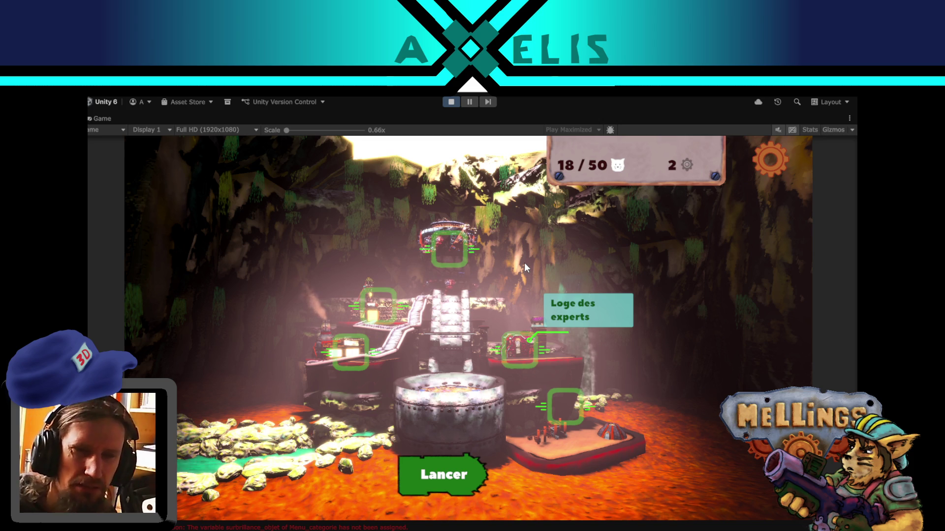
{"action": "left_click", "coordinate": [451, 102]}
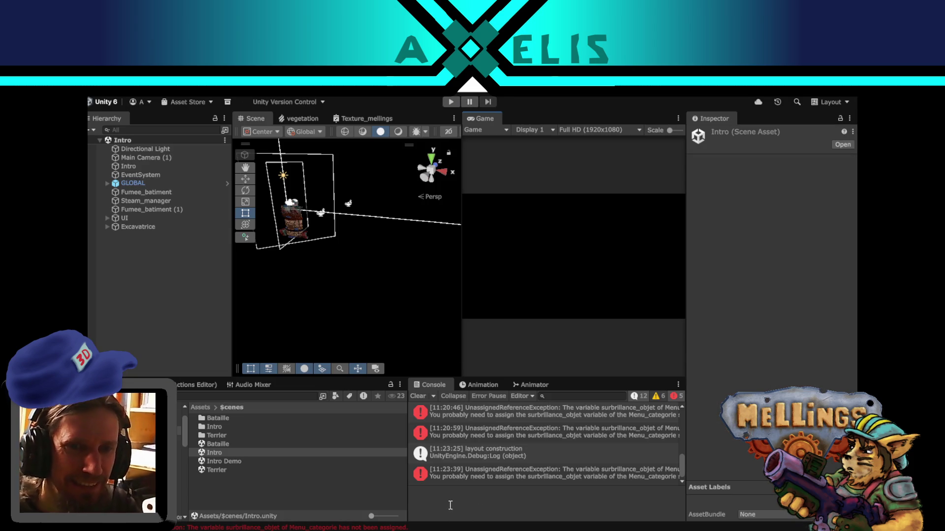
{"action": "left_click", "coordinate": [551, 472]}
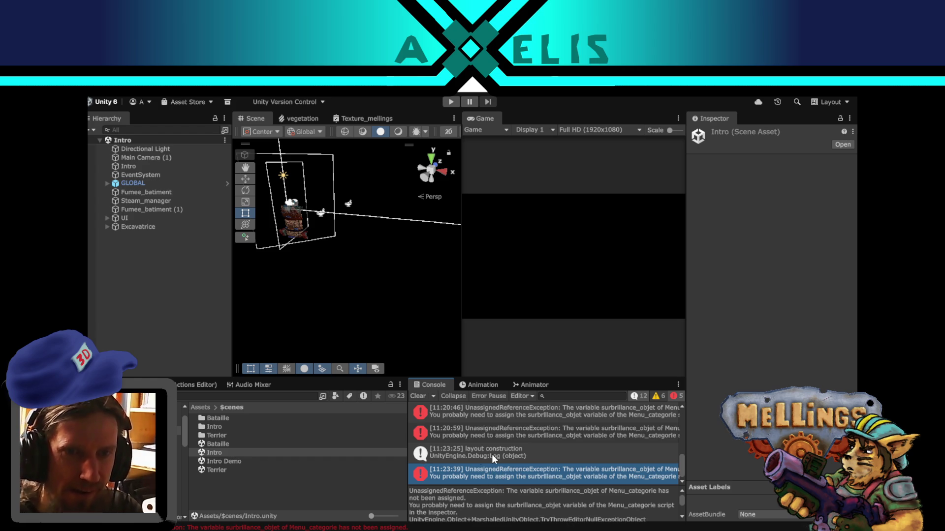
{"action": "scroll", "coordinate": [552, 435], "scroll_direction": "up", "scroll_amount": 5}
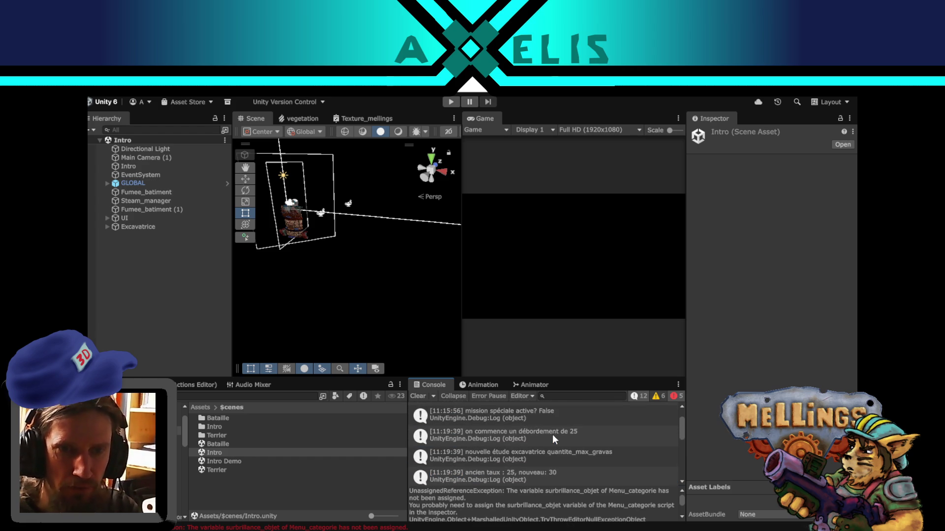
{"action": "scroll", "coordinate": [552, 435], "scroll_direction": "up", "scroll_amount": 1}
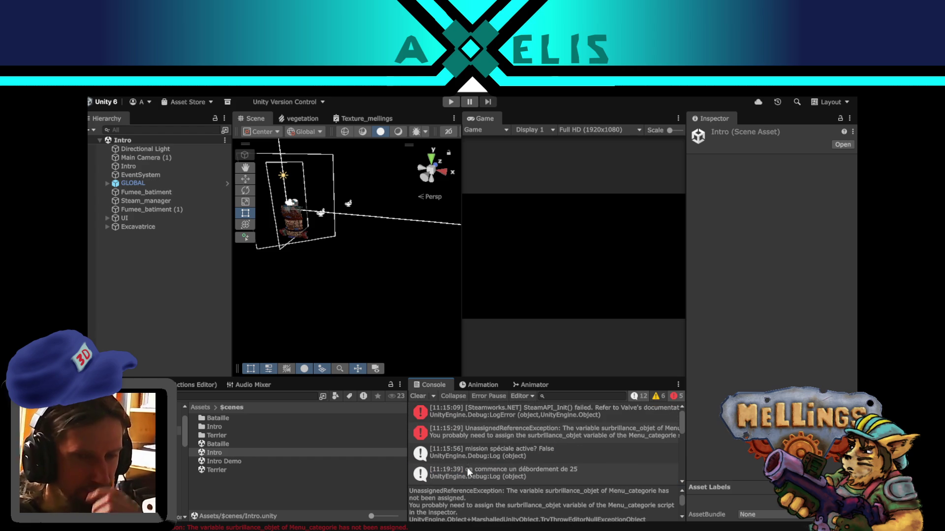
{"action": "key", "text": "alt+Tab"}
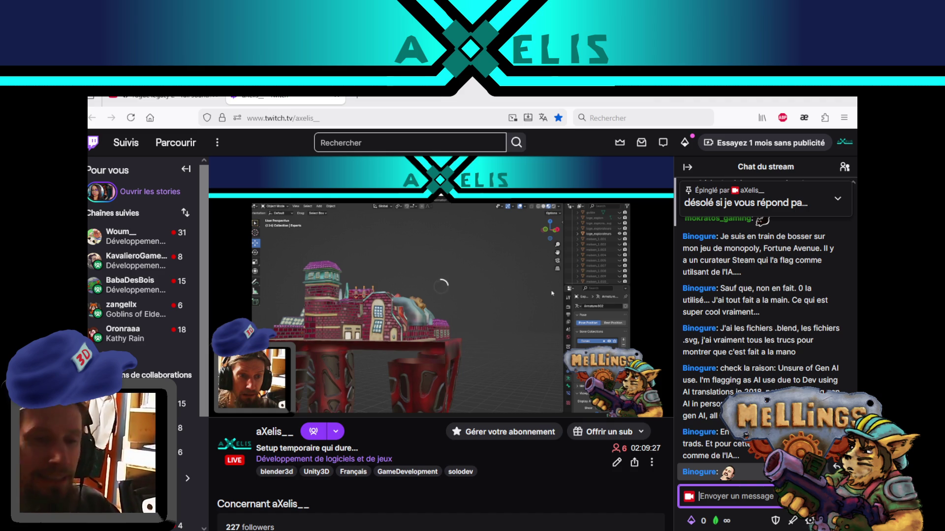
{"action": "key", "text": "alt+Tab"}
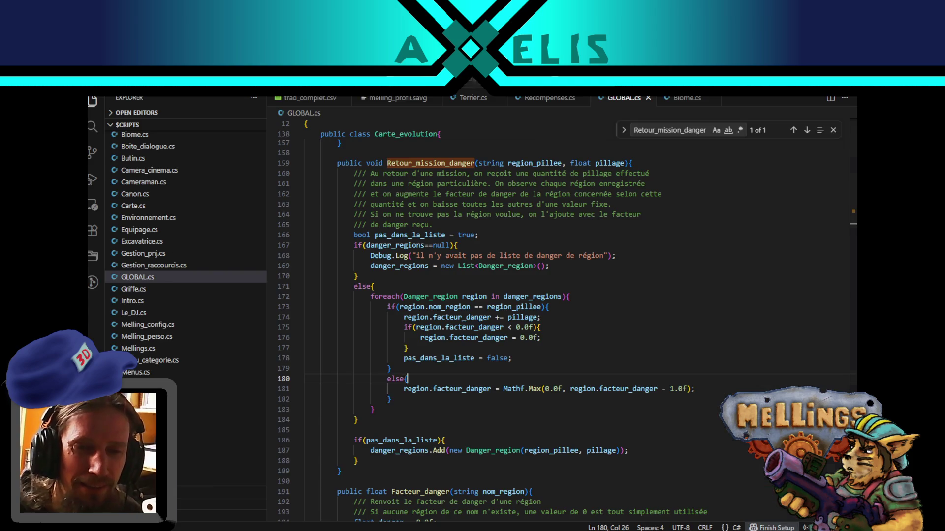
{"action": "key", "text": "alt+Tab"}
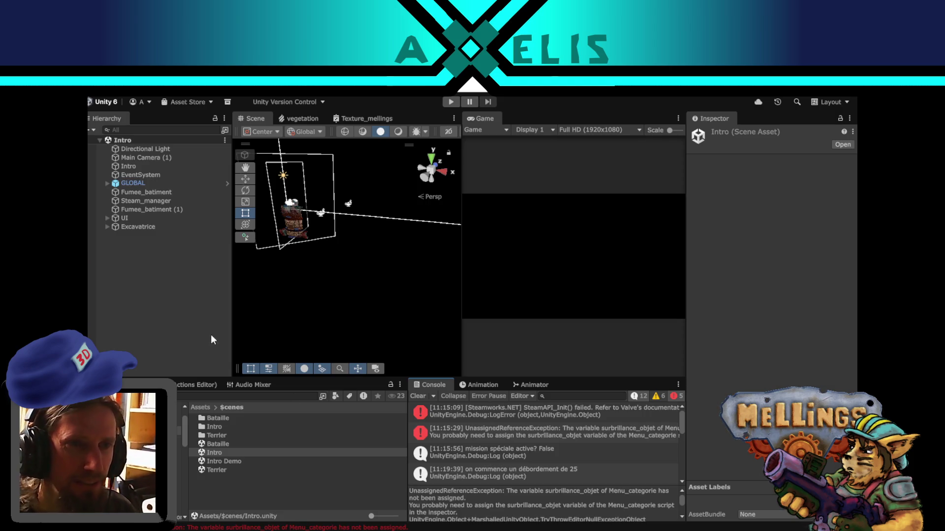
- Resize the Scene and Game views to give GLOBAL's Inspector more room
{"action": "left_click", "coordinate": [201, 325]}
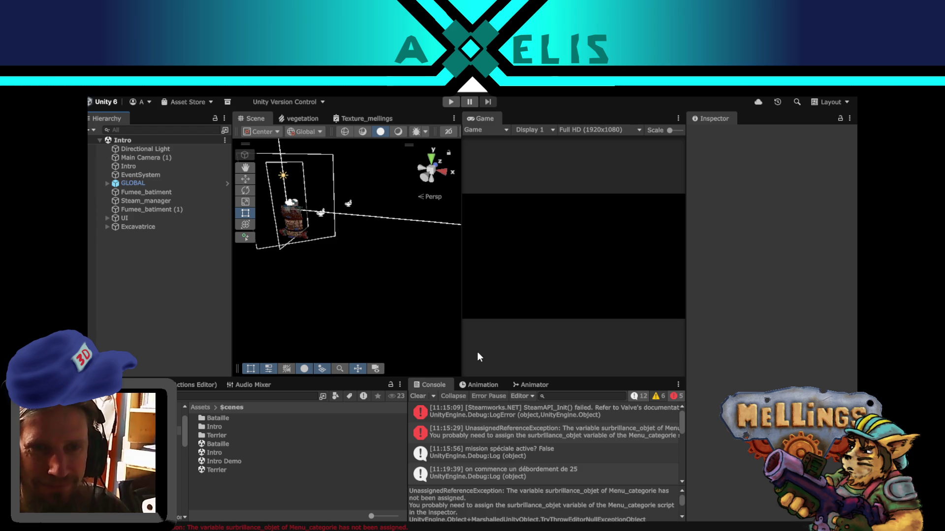
{"action": "left_click_drag", "start_coordinate": [461, 352], "coordinate": [446, 350]}
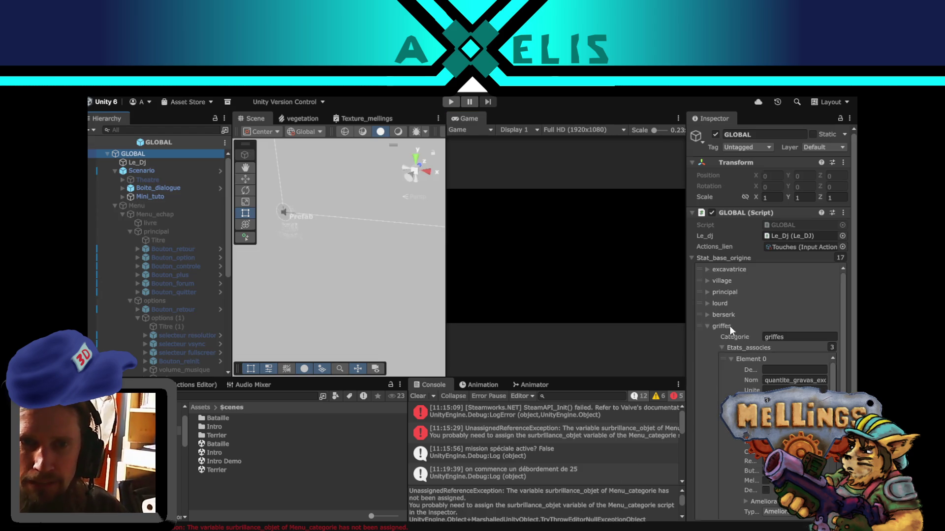
{"action": "left_click_drag", "start_coordinate": [685, 331], "coordinate": [598, 333]}
- Set the first two griffes stats' Chance_obtention to 25
{"action": "left_click", "coordinate": [711, 452]}
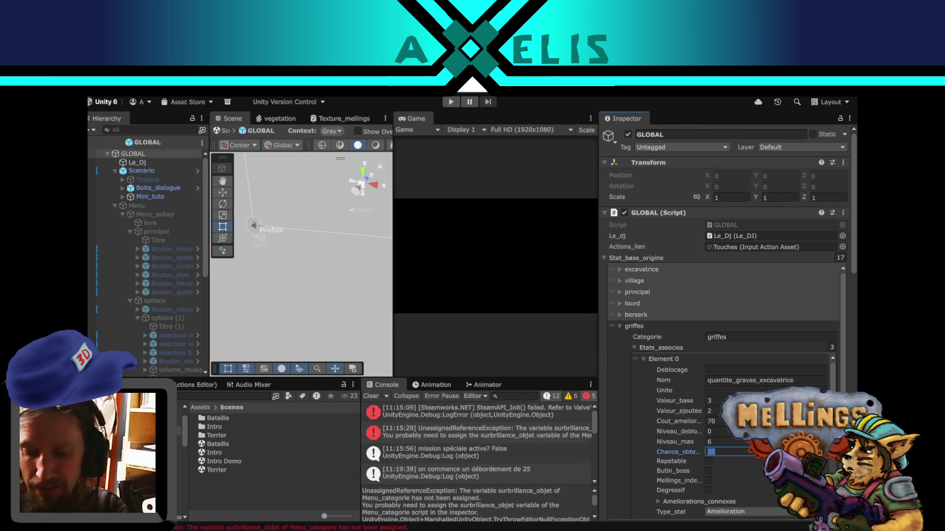
{"action": "type", "text": "25"}
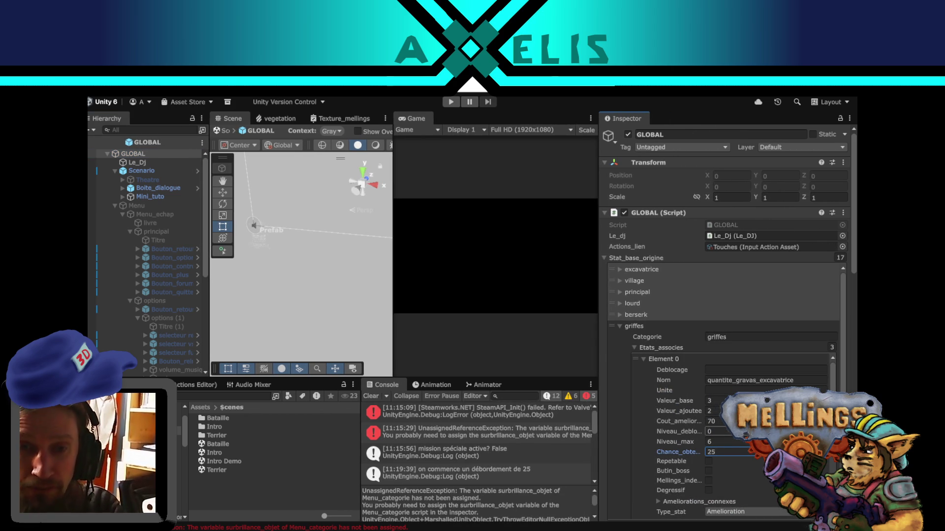
{"action": "scroll", "coordinate": [613, 404], "scroll_direction": "down", "scroll_amount": 5}
{"action": "scroll", "coordinate": [617, 404], "scroll_direction": "down", "scroll_amount": 3}
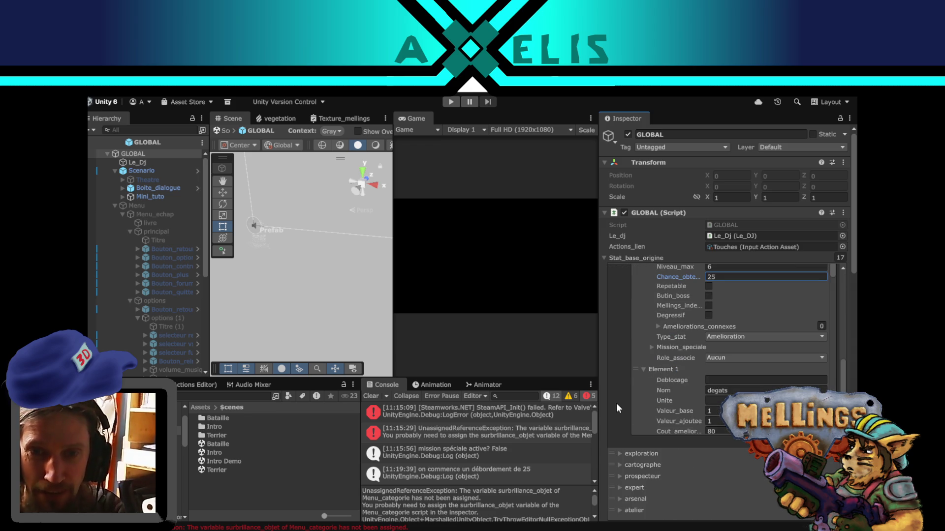
{"action": "scroll", "coordinate": [709, 369], "scroll_direction": "down", "scroll_amount": 3}
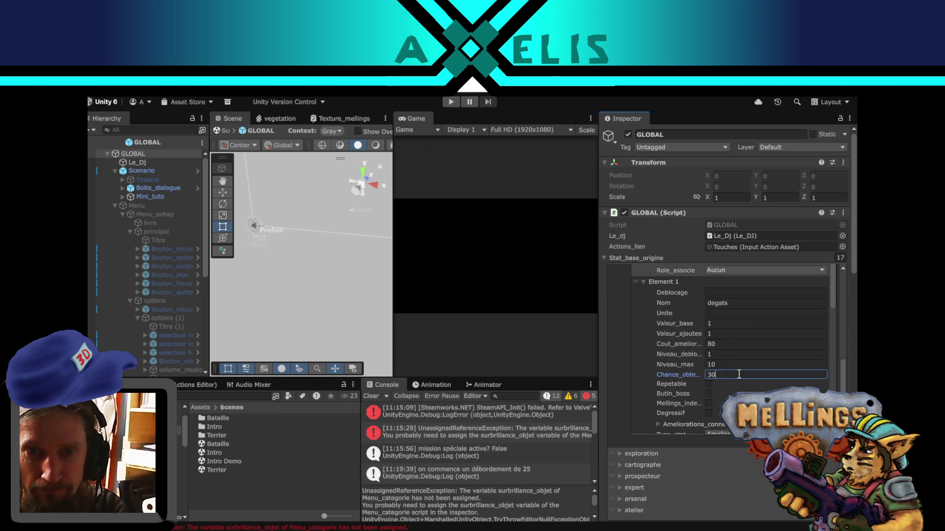
{"action": "double_click", "coordinate": [739, 375]}
{"action": "type", "text": "25"}
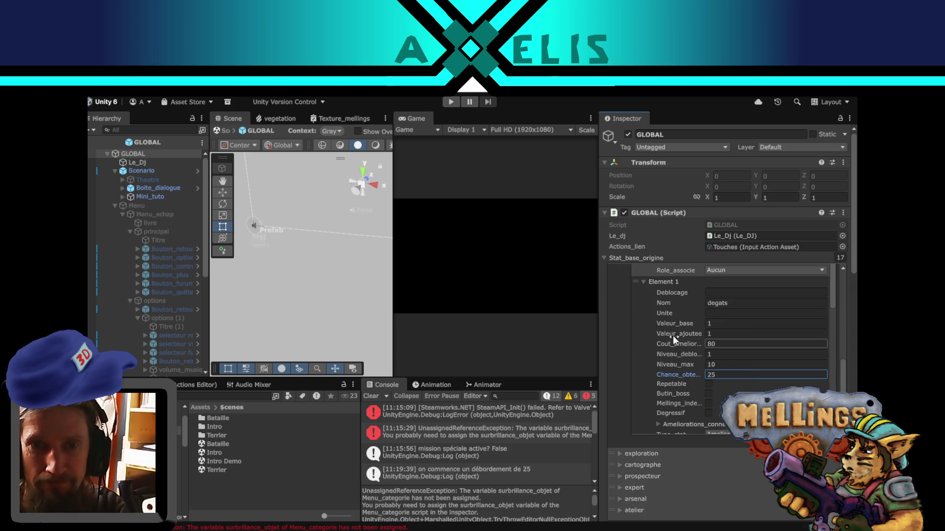
- Set the third griffes stat's Chance_obtention from 30 to 25 and collapse griffes
{"action": "scroll", "coordinate": [689, 347], "scroll_direction": "down", "scroll_amount": 10}
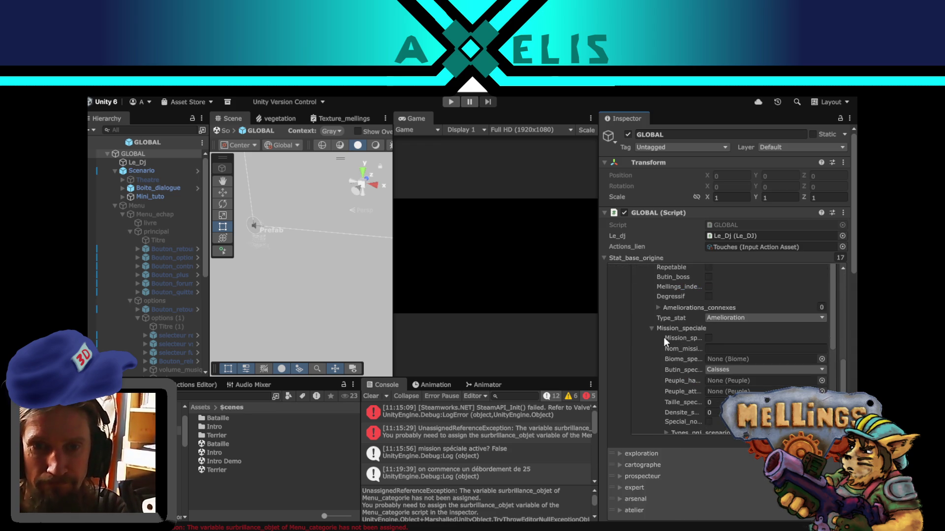
{"action": "scroll", "coordinate": [668, 354], "scroll_direction": "down", "scroll_amount": 6}
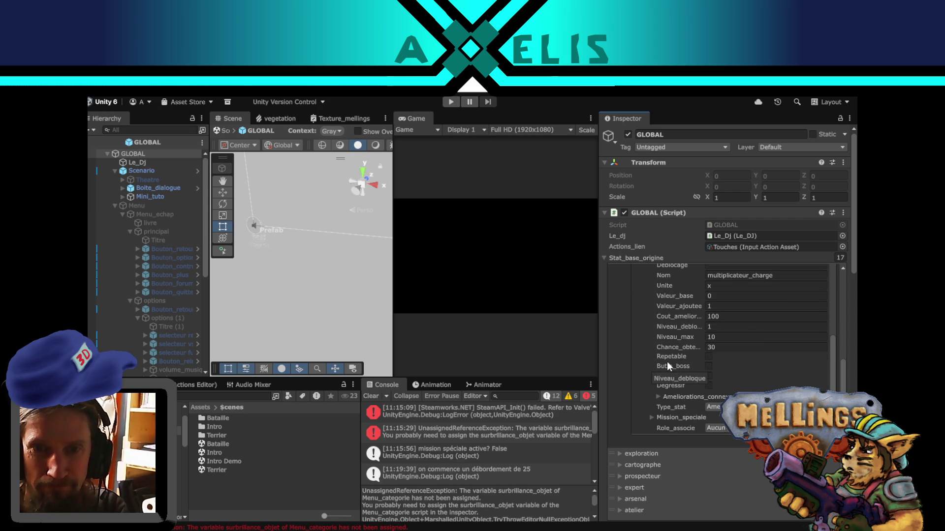
{"action": "left_click", "coordinate": [725, 347]}
{"action": "left_click", "coordinate": [731, 347]}
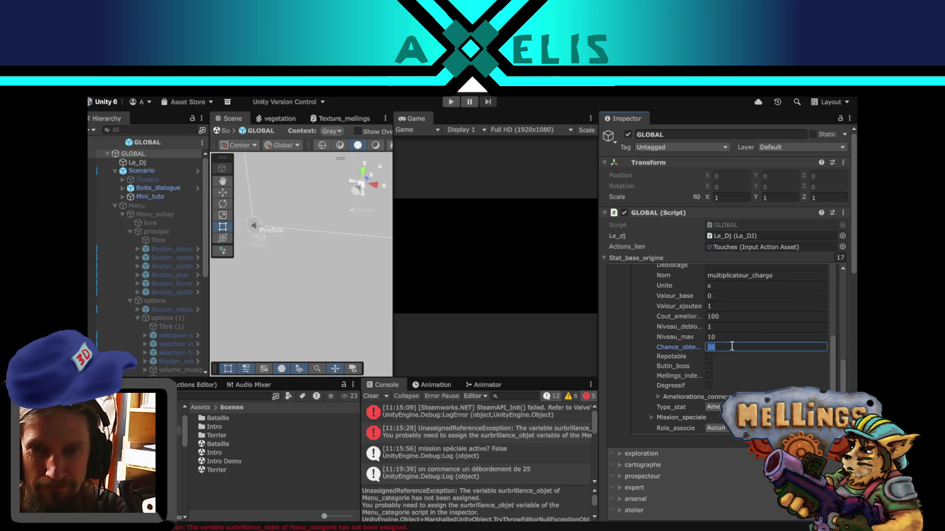
{"action": "type", "text": "25"}
{"action": "scroll", "coordinate": [666, 345], "scroll_direction": "up", "scroll_amount": 3}
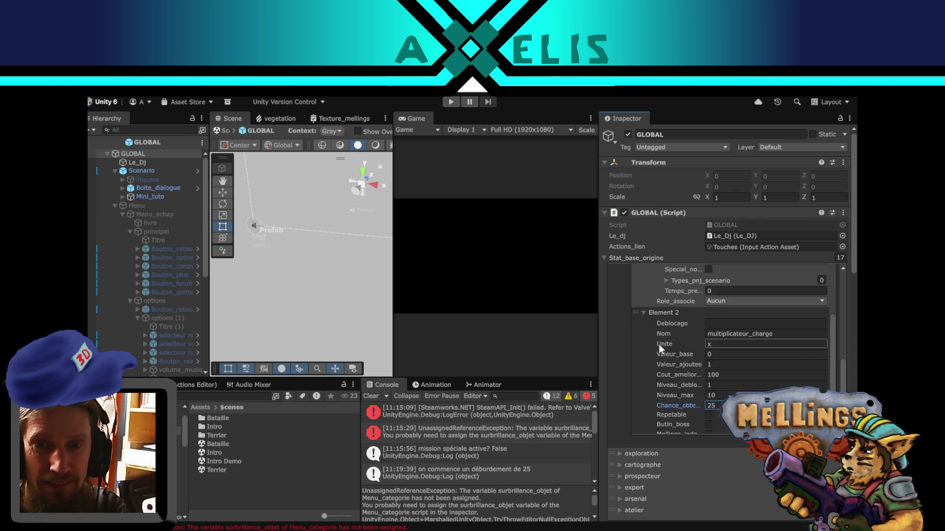
{"action": "scroll", "coordinate": [656, 342], "scroll_direction": "down", "scroll_amount": 5}
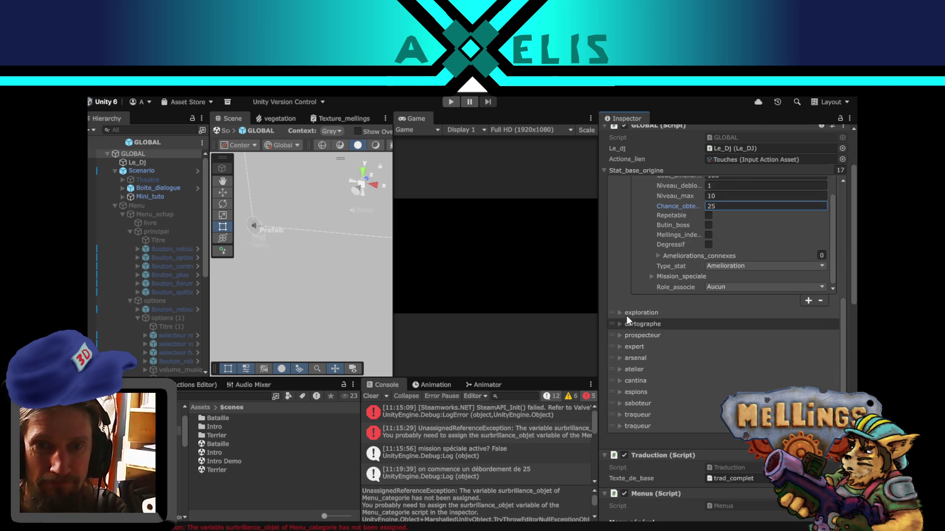
{"action": "scroll", "coordinate": [630, 324], "scroll_direction": "up", "scroll_amount": 10}
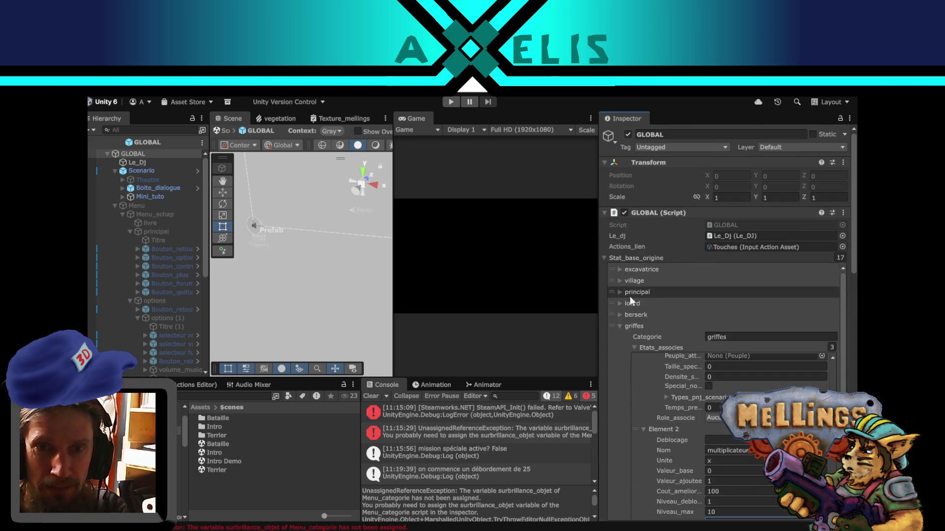
{"action": "left_click", "coordinate": [619, 327]}
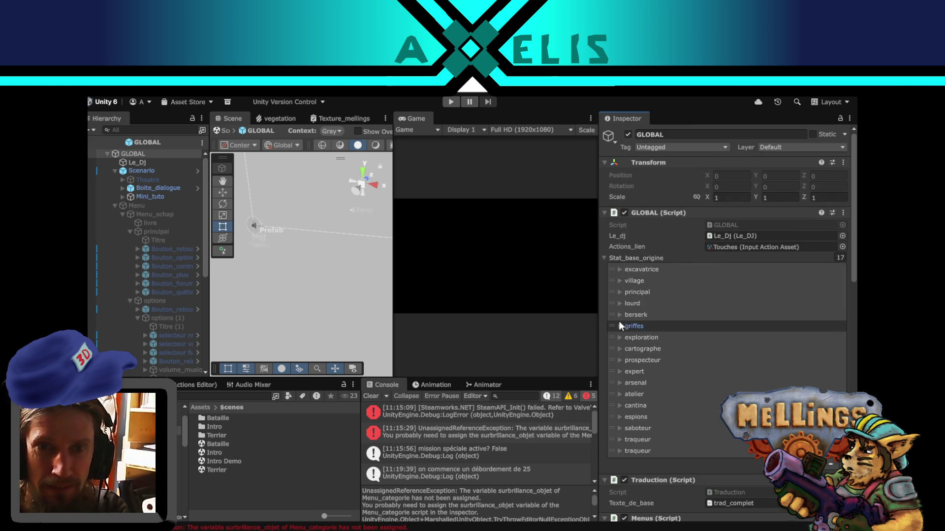
- Expand excavatrice and edit quantite_max_gravas's Chance_obtention to 25
{"action": "left_click", "coordinate": [618, 269]}
{"action": "left_click", "coordinate": [738, 394]}
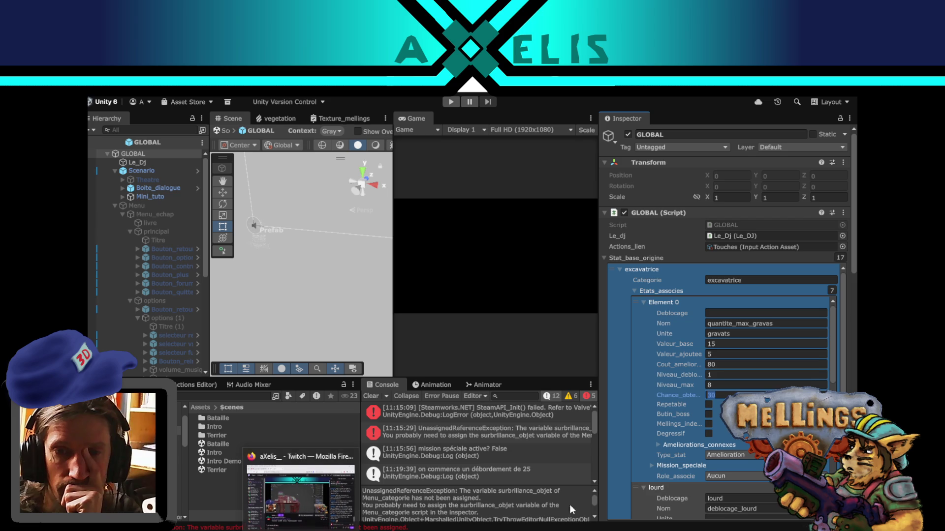
{"action": "left_click", "coordinate": [305, 487]}
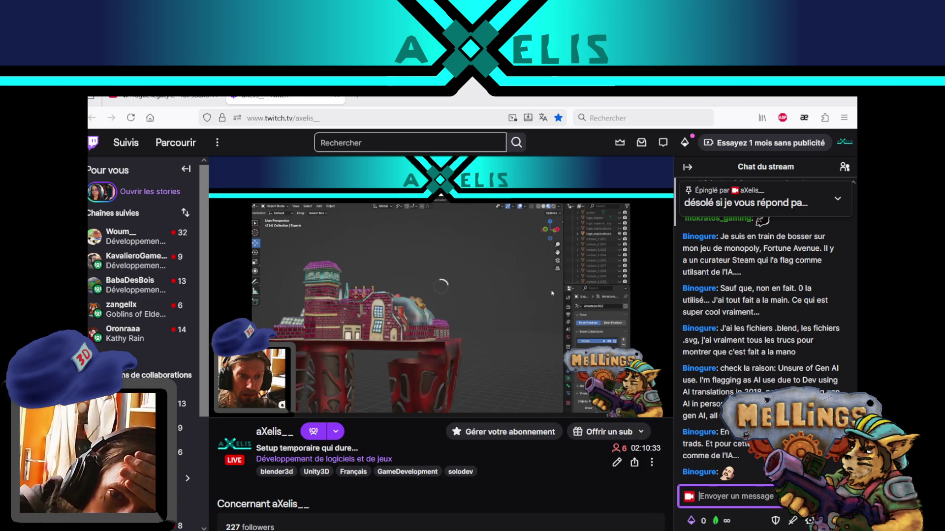
{"action": "key", "text": "alt+Tab"}
{"action": "left_click", "coordinate": [724, 395]}
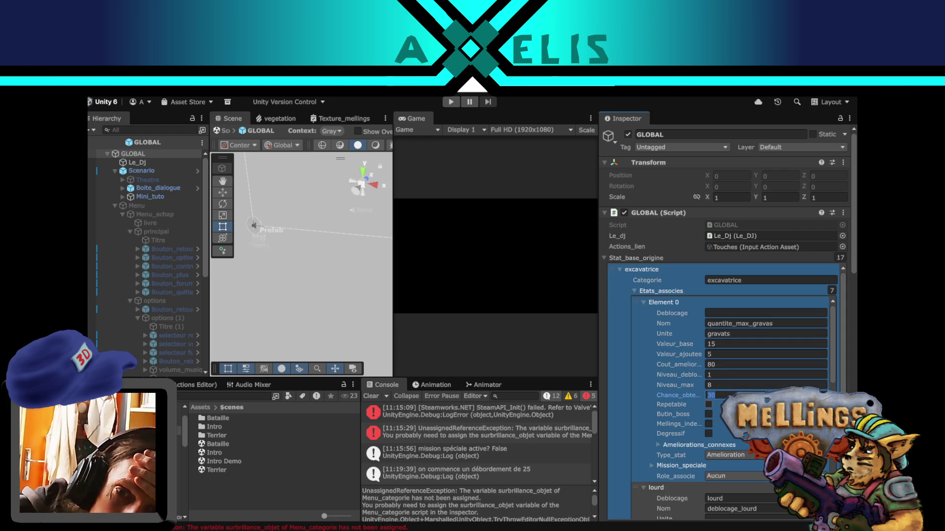
{"action": "left_click", "coordinate": [733, 392]}
{"action": "key", "text": "BackSpace"}
{"action": "key", "text": "BackSpace"}
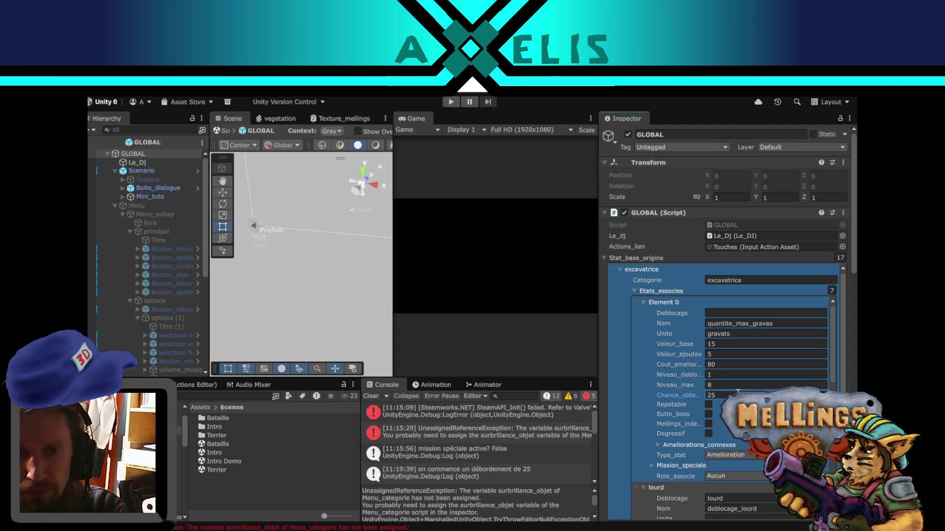
- Set deblocage_lourd's Chance_obtention to 35 and excavatrice_durabilite's to 25
{"action": "scroll", "coordinate": [692, 399], "scroll_direction": "down", "scroll_amount": 6}
{"action": "double_click", "coordinate": [711, 376]}
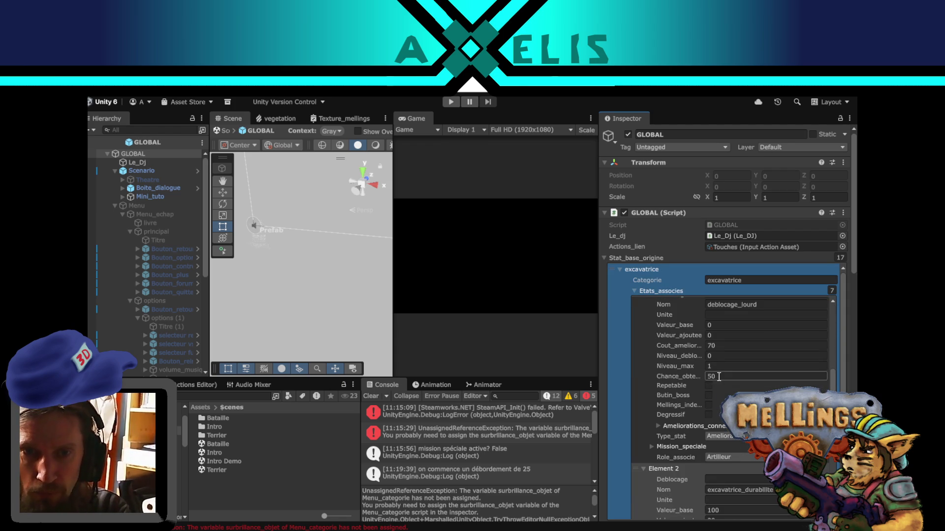
{"action": "scroll", "coordinate": [701, 379], "scroll_direction": "up", "scroll_amount": 2}
{"action": "scroll", "coordinate": [697, 363], "scroll_direction": "up", "scroll_amount": 1}
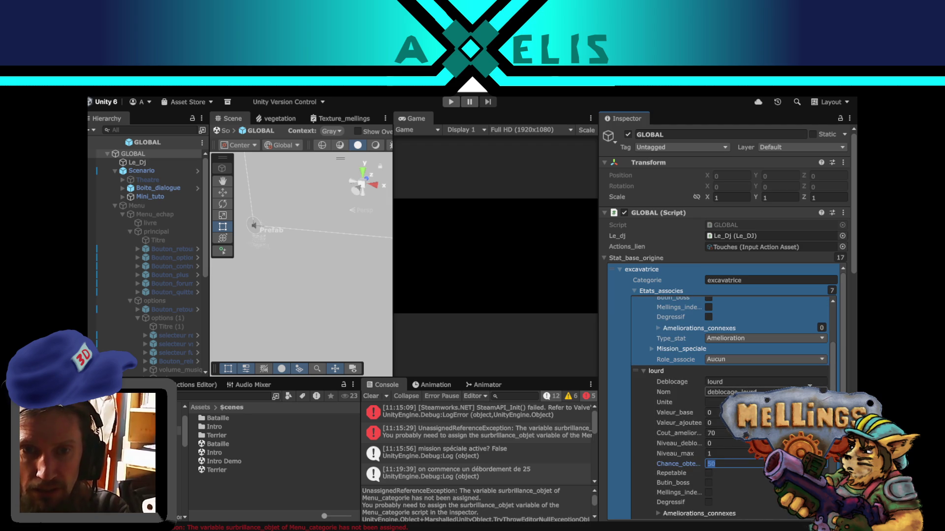
{"action": "type", "text": "35"}
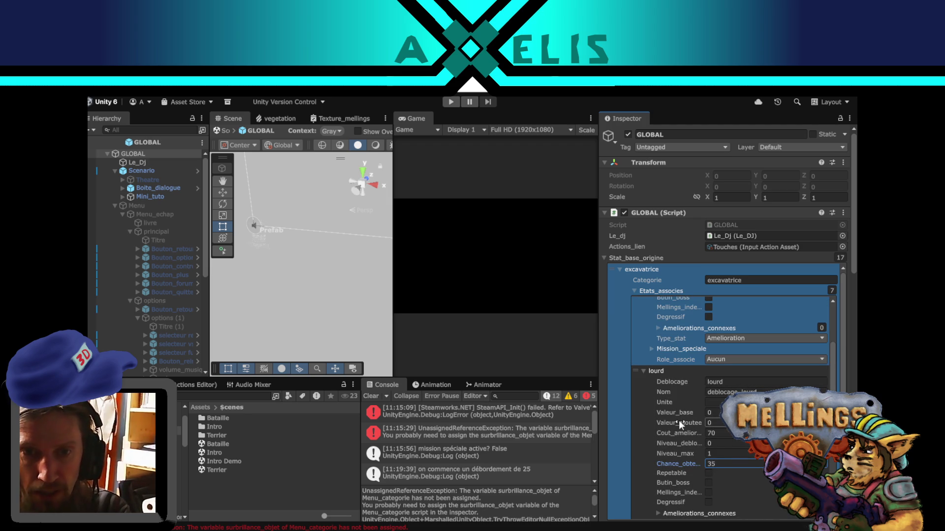
{"action": "scroll", "coordinate": [678, 420], "scroll_direction": "up", "scroll_amount": 5}
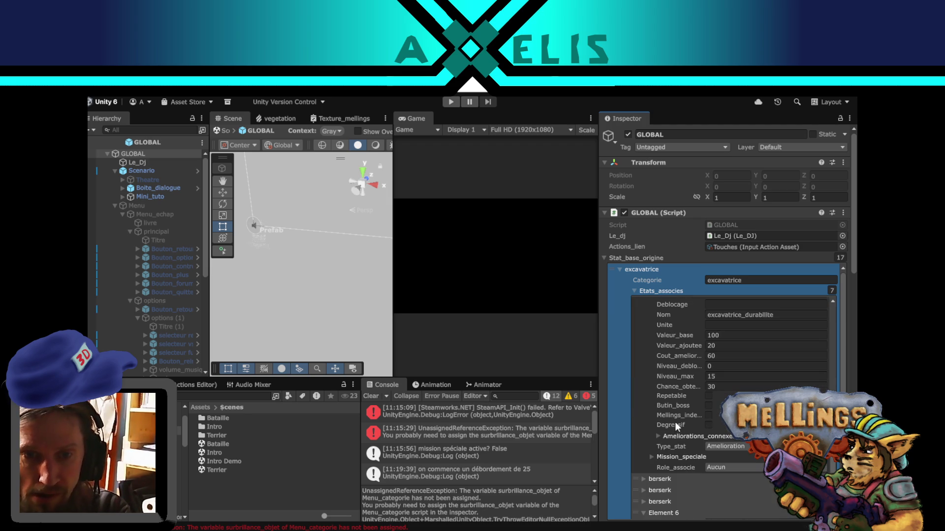
{"action": "double_click", "coordinate": [711, 386]}
{"action": "type", "text": "25"}
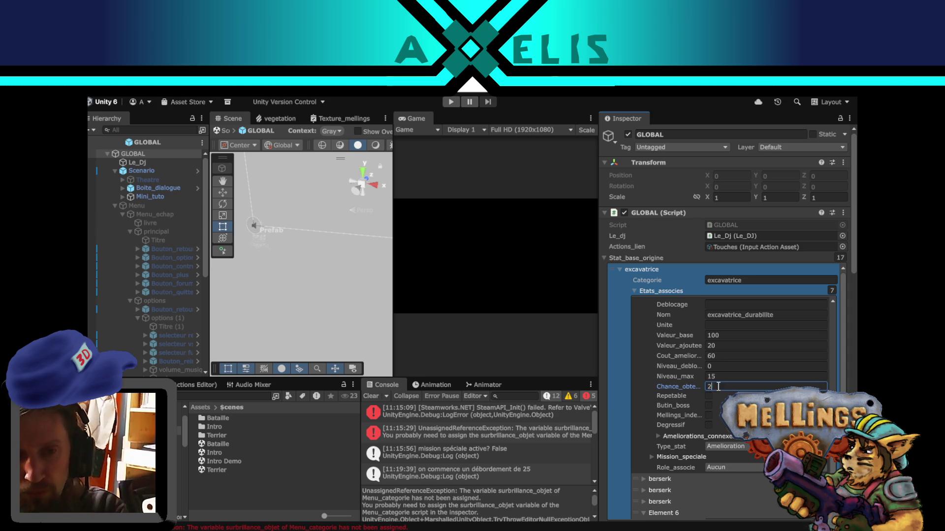
{"action": "scroll", "coordinate": [657, 402], "scroll_direction": "down", "scroll_amount": 3}
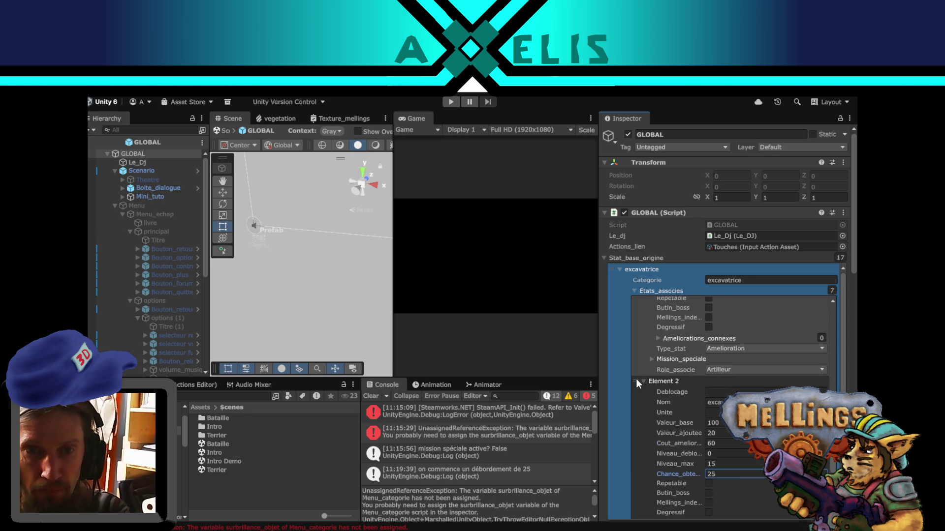
{"action": "scroll", "coordinate": [648, 364], "scroll_direction": "up", "scroll_amount": 3}
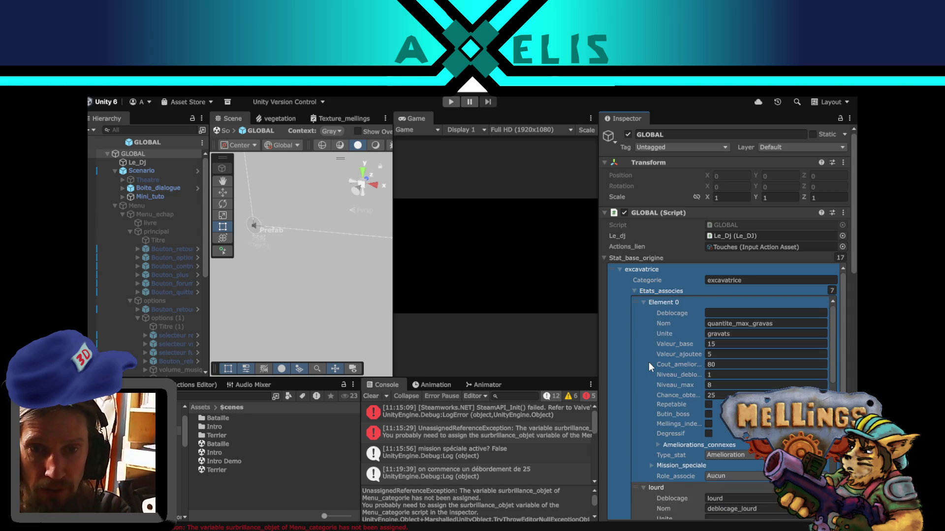
- Collapse excavatrice, expand village, and set exploration's Chance_obtention to 30
{"action": "left_click", "coordinate": [622, 268]}
{"action": "left_click", "coordinate": [619, 280]}
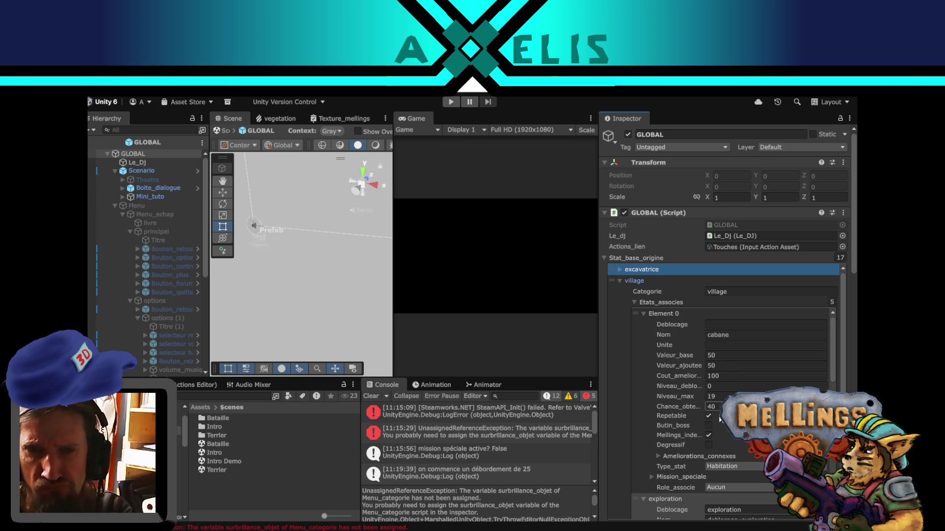
{"action": "left_click", "coordinate": [711, 406]}
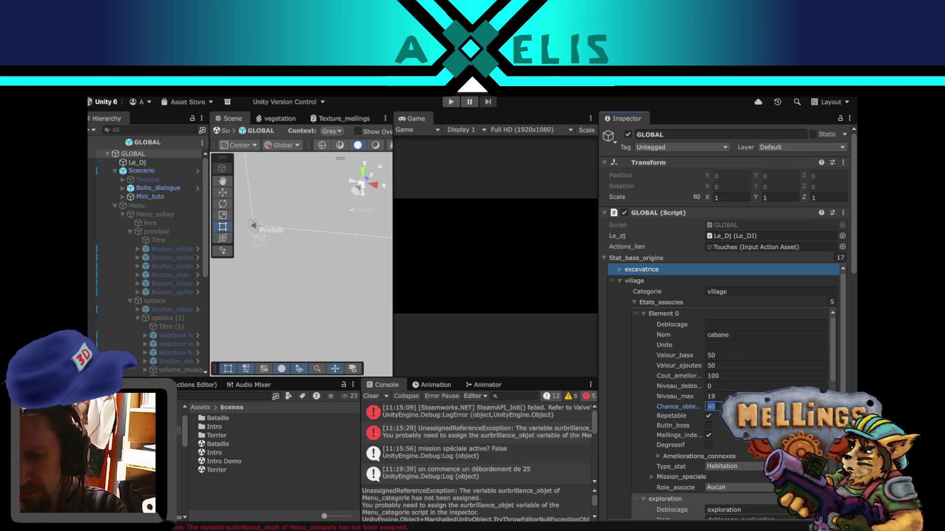
{"action": "type", "text": "30"}
{"action": "scroll", "coordinate": [671, 377], "scroll_direction": "down", "scroll_amount": 5}
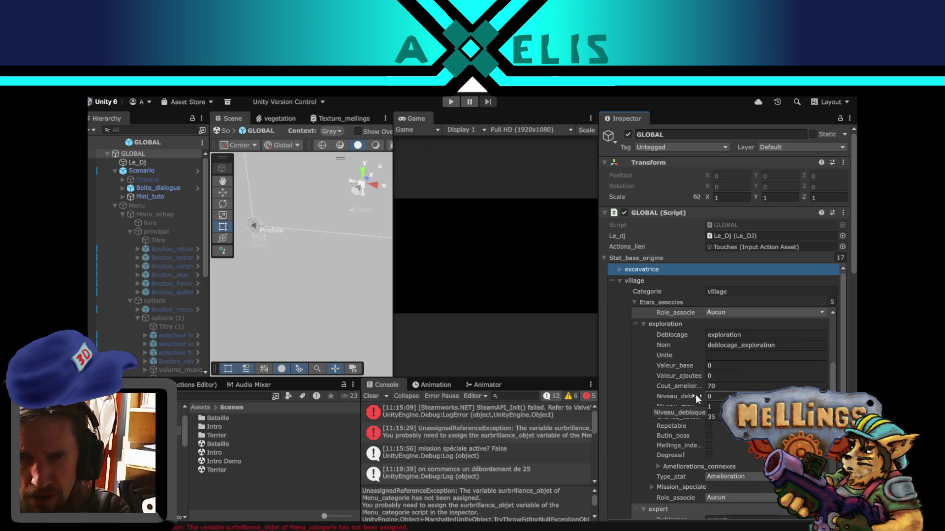
{"action": "key", "text": "BackSpace"}
{"action": "type", "text": "0"}
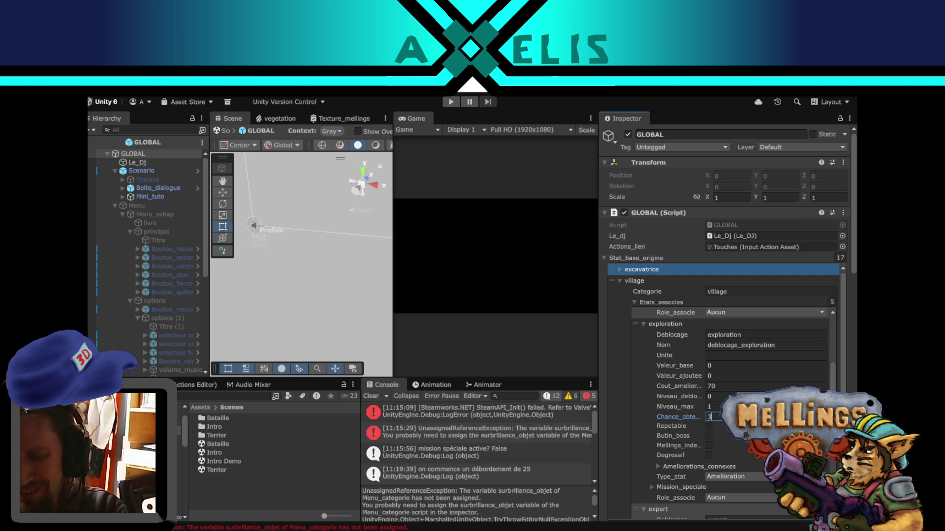
- Set expert's Chance_obtention to 25 and espions's to 20, then collapse village
{"action": "scroll", "coordinate": [683, 415], "scroll_direction": "down", "scroll_amount": 2}
{"action": "scroll", "coordinate": [686, 417], "scroll_direction": "down", "scroll_amount": 5}
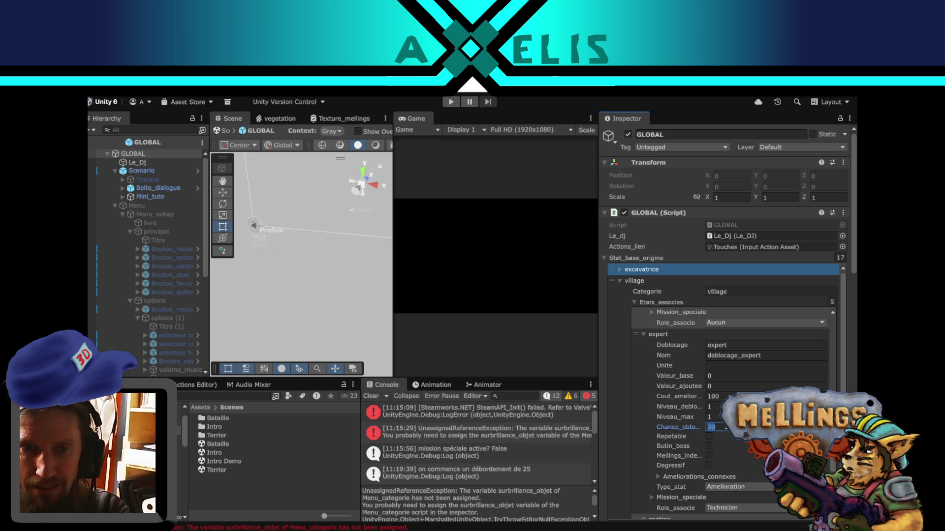
{"action": "scroll", "coordinate": [690, 406], "scroll_direction": "up", "scroll_amount": 5}
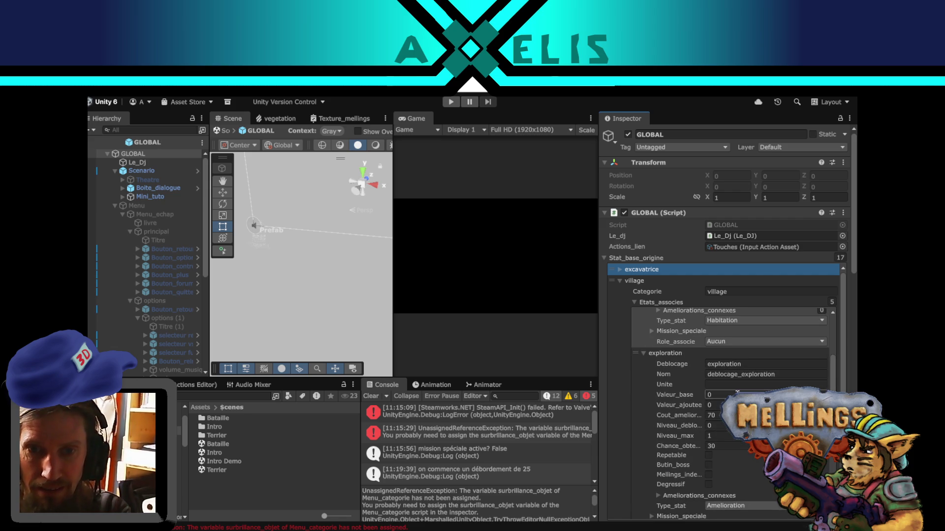
{"action": "scroll", "coordinate": [722, 426], "scroll_direction": "down", "scroll_amount": 5}
{"action": "scroll", "coordinate": [723, 426], "scroll_direction": "down", "scroll_amount": 5}
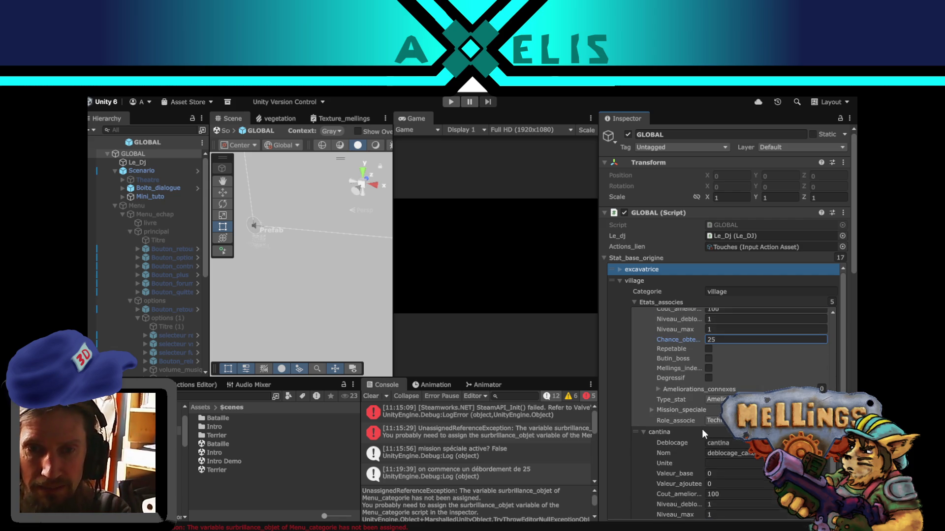
{"action": "left_click", "coordinate": [737, 497]}
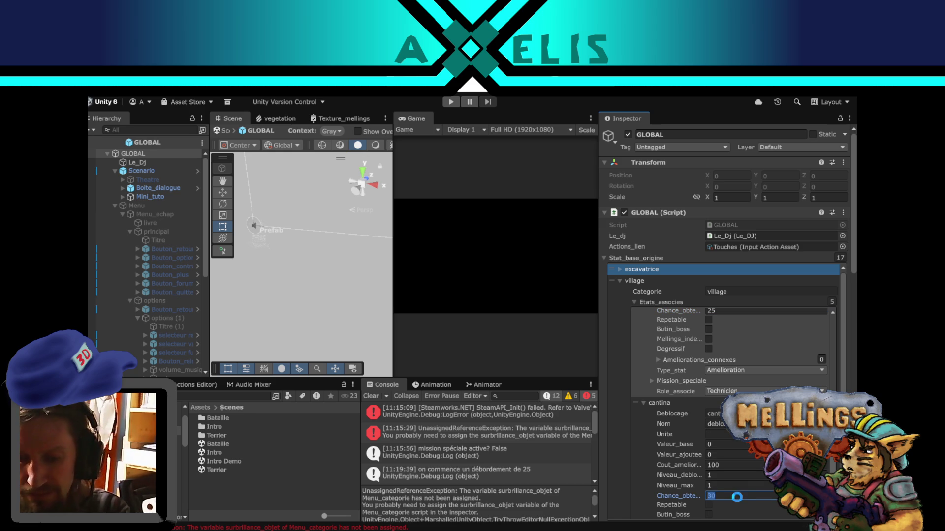
{"action": "scroll", "coordinate": [676, 449], "scroll_direction": "down", "scroll_amount": 5}
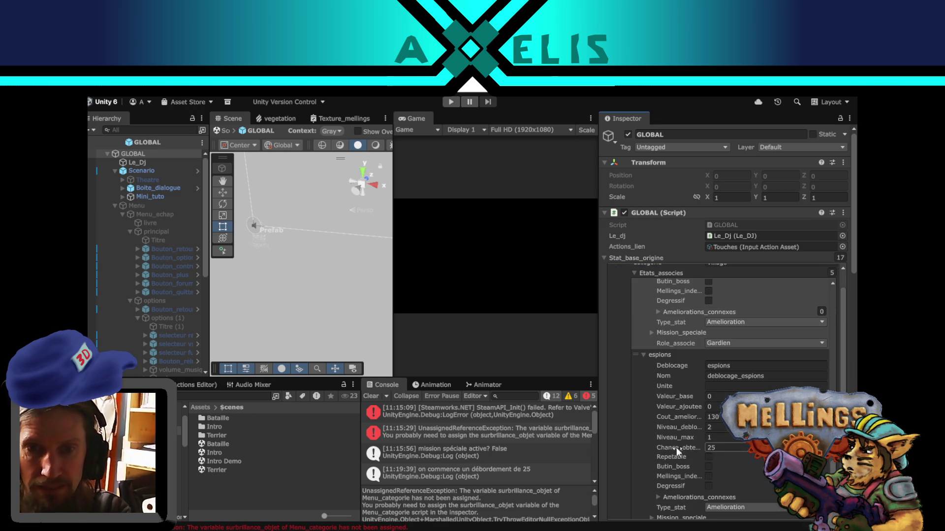
{"action": "left_click", "coordinate": [736, 451]}
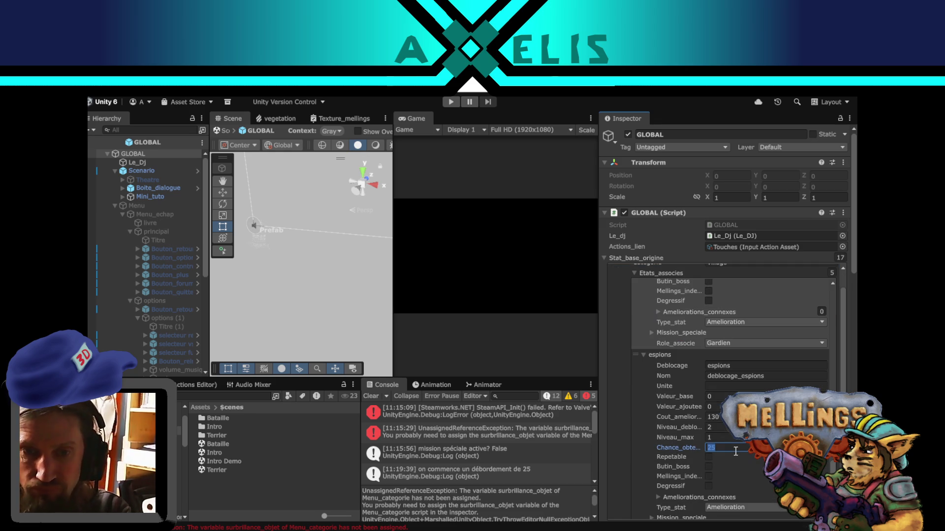
{"action": "type", "text": "20"}
{"action": "scroll", "coordinate": [662, 432], "scroll_direction": "down", "scroll_amount": 3}
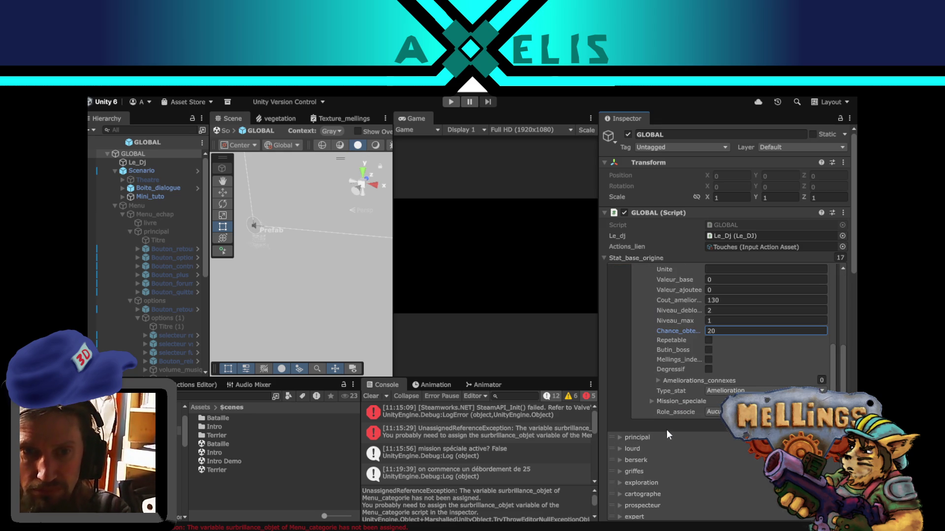
{"action": "scroll", "coordinate": [618, 341], "scroll_direction": "up", "scroll_amount": 4}
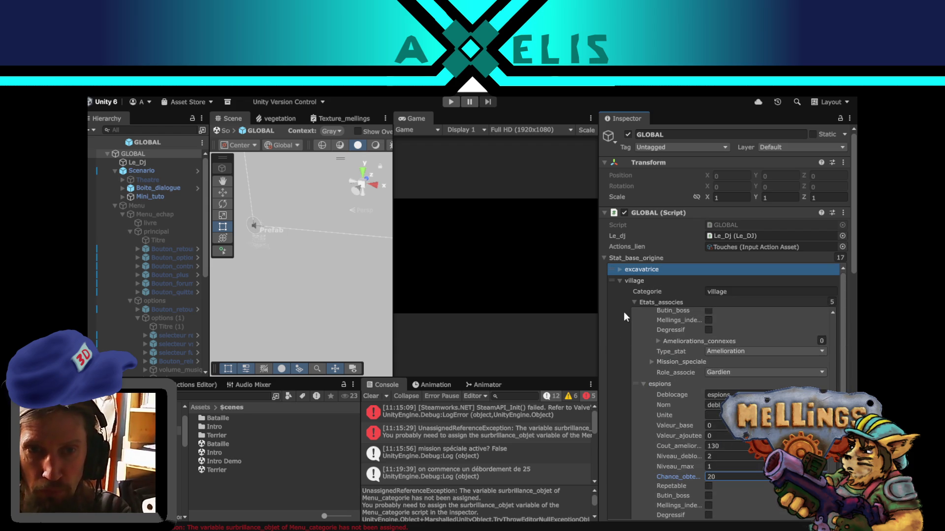
{"action": "left_click", "coordinate": [619, 280]}
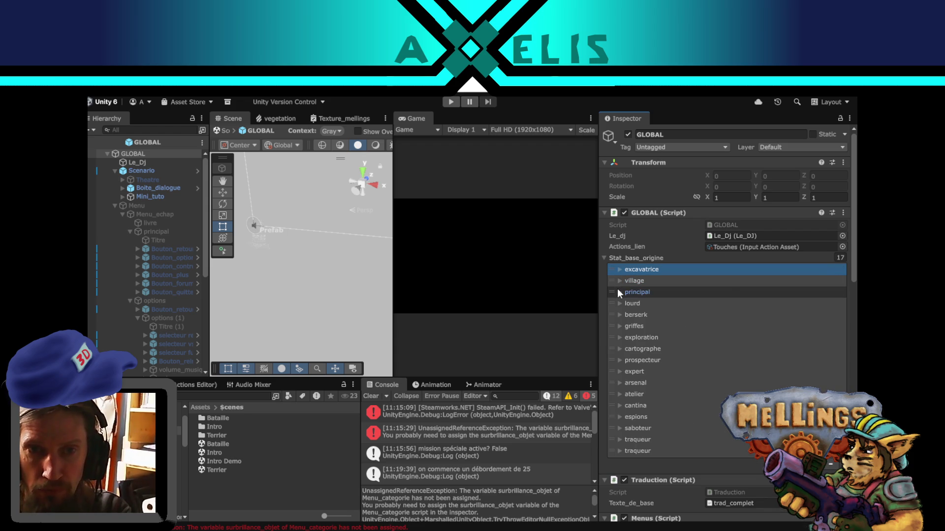
- Set principal's degats chance to 30 and surchauffe's from 100 to 20, then collapse principal
{"action": "left_click", "coordinate": [618, 291]}
{"action": "left_click", "coordinate": [712, 417]}
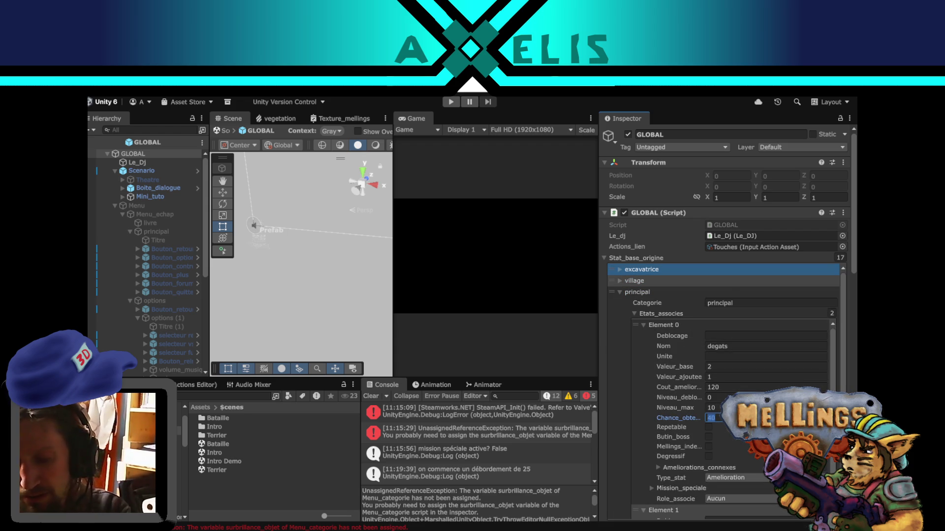
{"action": "scroll", "coordinate": [642, 374], "scroll_direction": "down", "scroll_amount": 5}
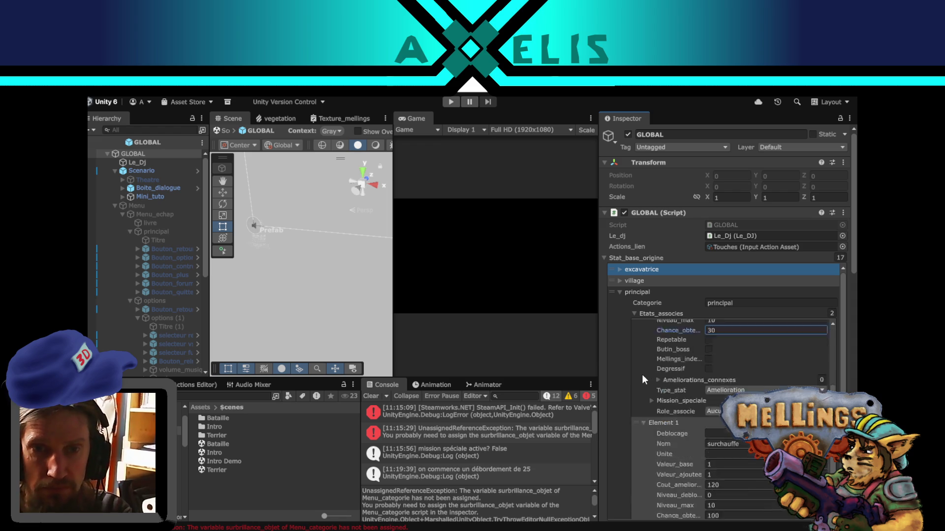
{"action": "scroll", "coordinate": [642, 374], "scroll_direction": "down", "scroll_amount": 3}
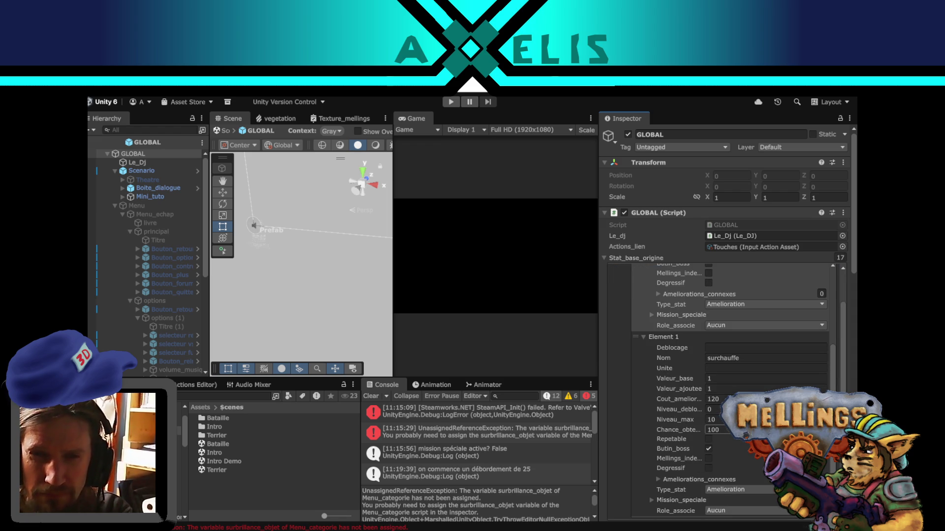
{"action": "left_click", "coordinate": [713, 430]}
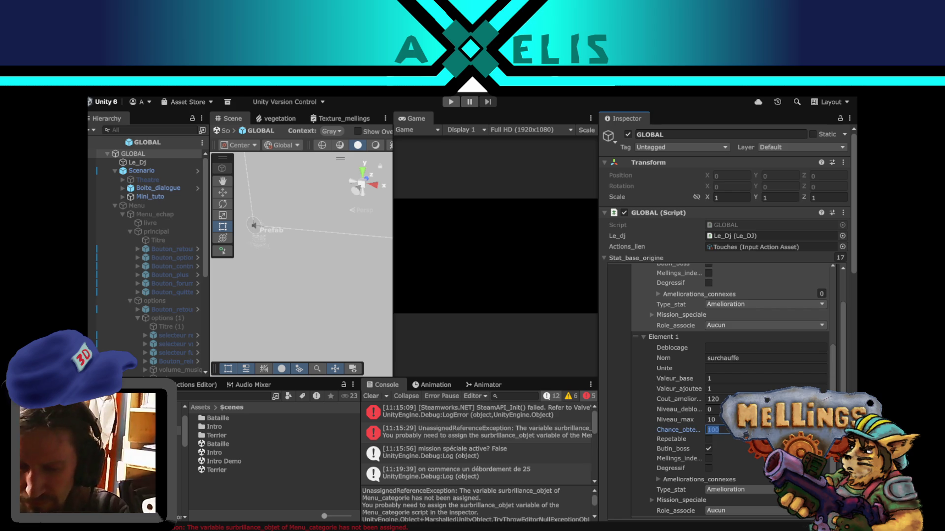
{"action": "type", "text": "20"}
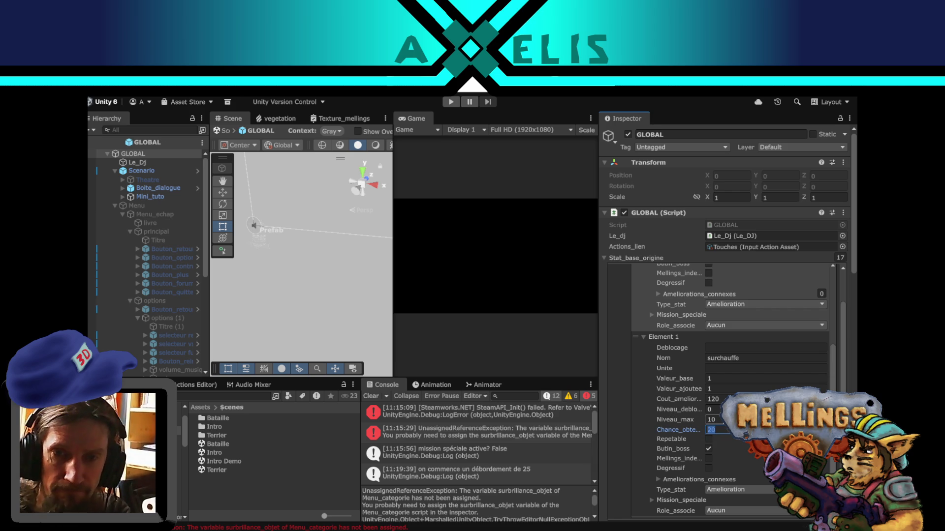
{"action": "key", "text": "Return"}
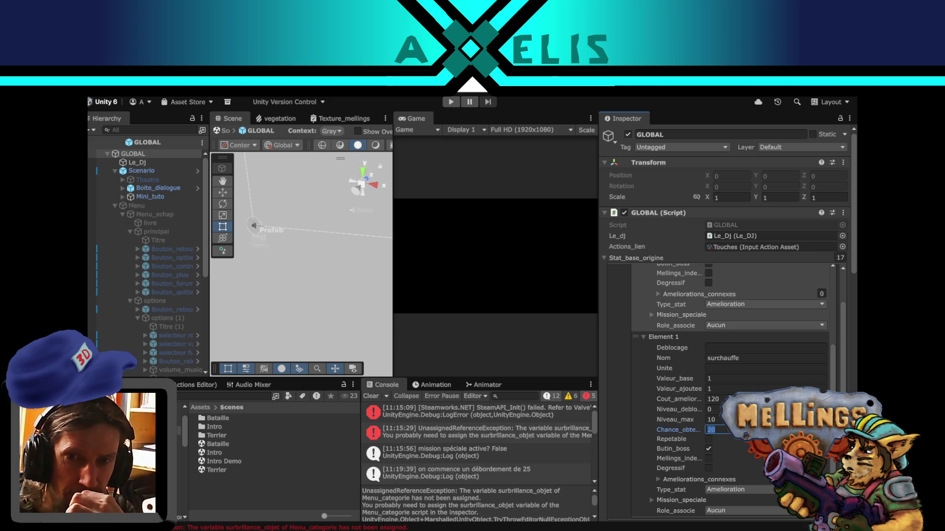
{"action": "key", "text": "alt+Tab"}
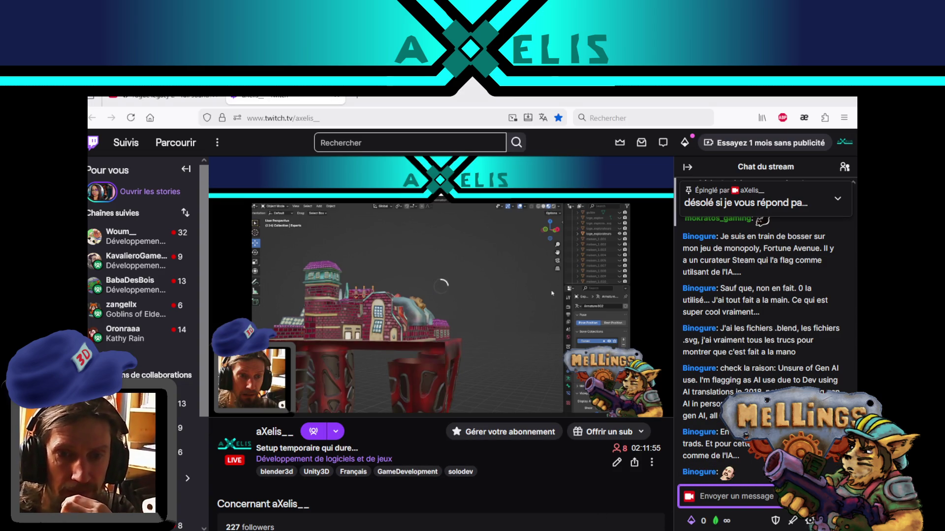
{"action": "key", "text": "alt+Tab"}
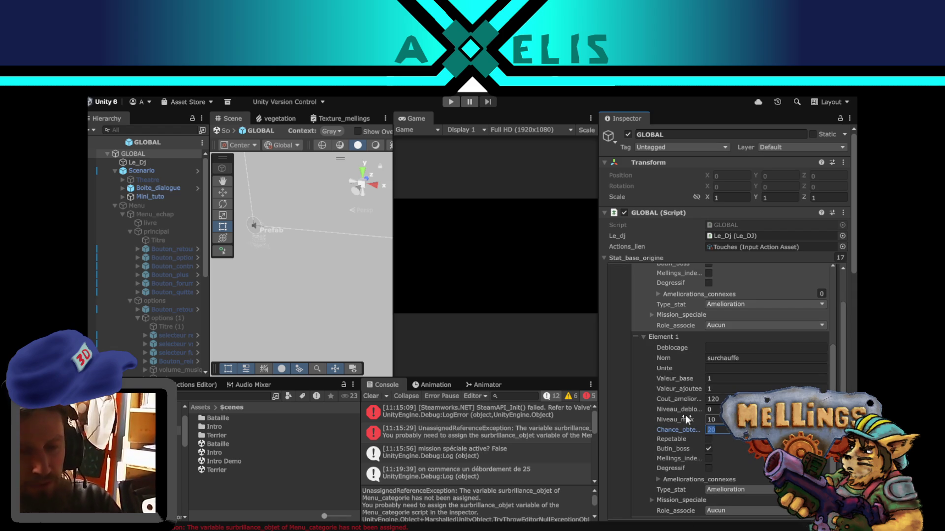
{"action": "scroll", "coordinate": [672, 403], "scroll_direction": "down", "scroll_amount": 4}
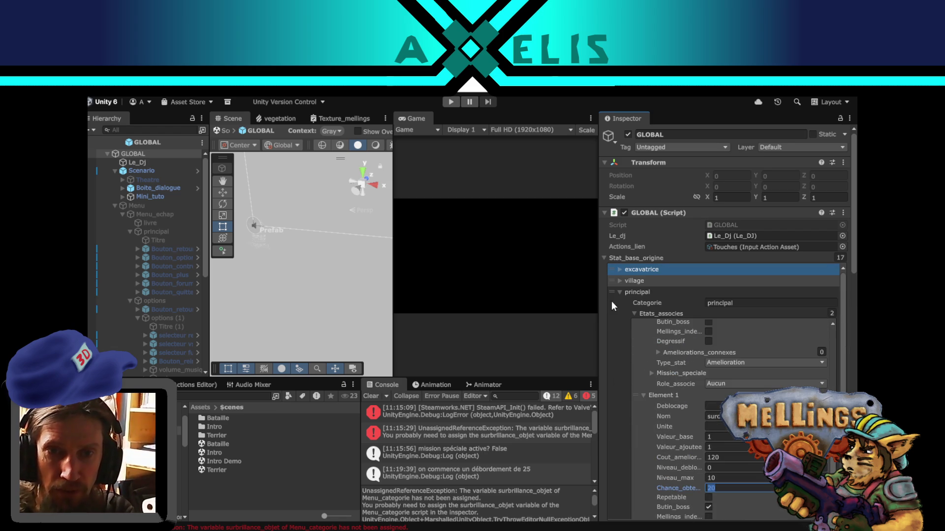
{"action": "left_click", "coordinate": [620, 292]}
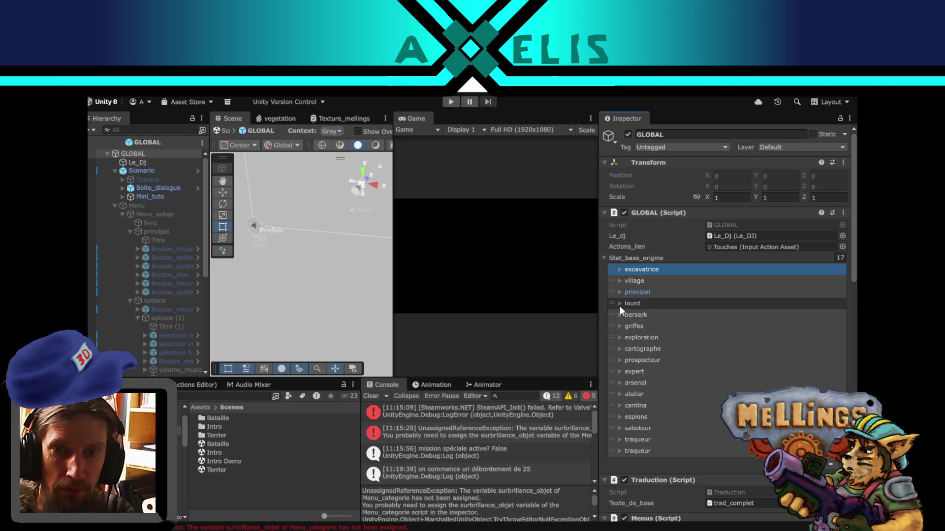
- Set both lourd elements' Chance_obtention to 20 and collapse lourd
{"action": "left_click", "coordinate": [620, 304]}
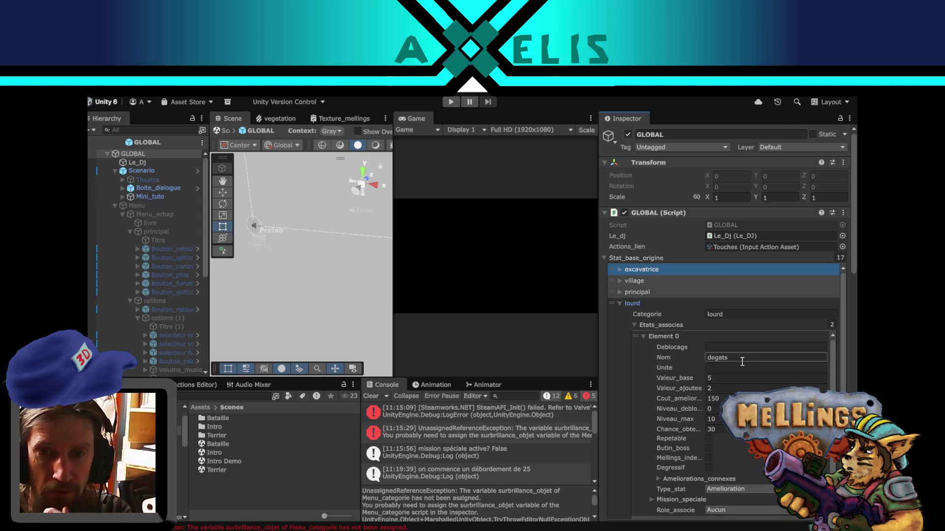
{"action": "left_click", "coordinate": [711, 429]}
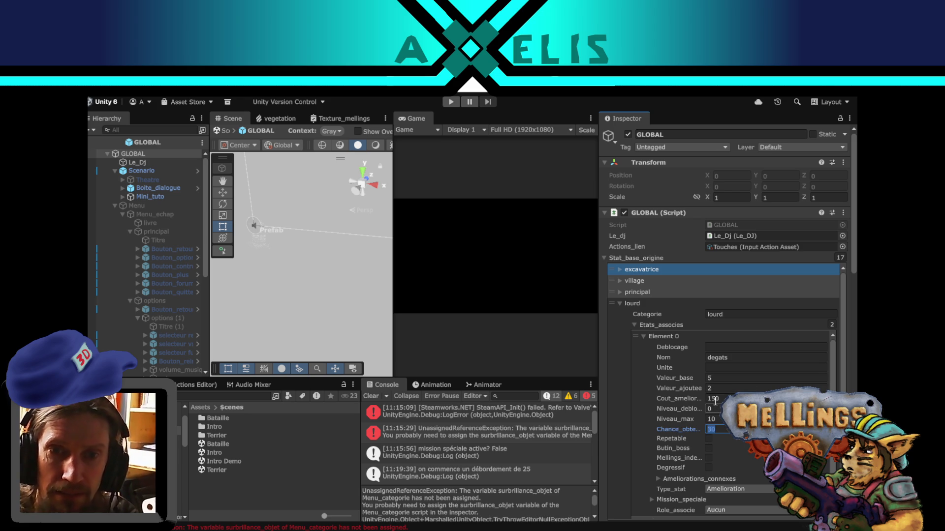
{"action": "type", "text": "2"}
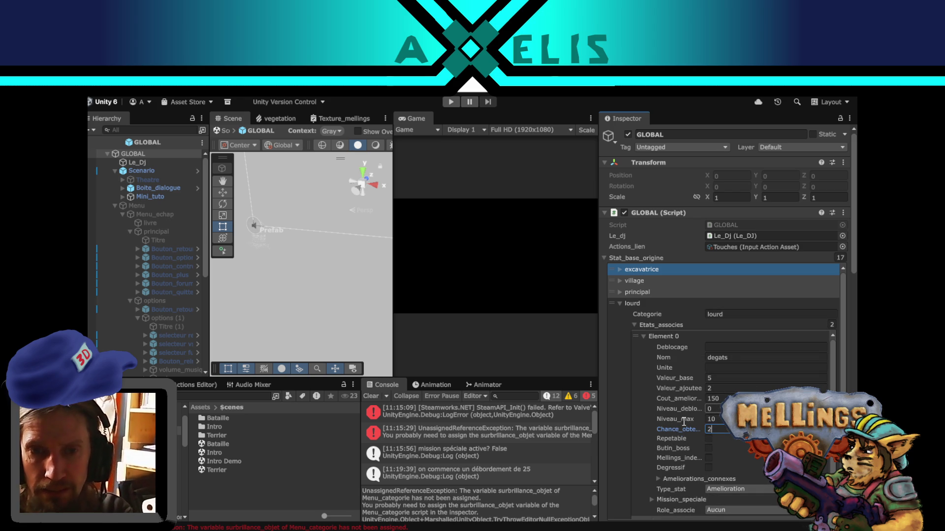
{"action": "left_click", "coordinate": [679, 416]}
{"action": "scroll", "coordinate": [676, 414], "scroll_direction": "down", "scroll_amount": 3}
{"action": "left_click", "coordinate": [719, 471]}
{"action": "type", "text": "20"}
{"action": "scroll", "coordinate": [713, 426], "scroll_direction": "down", "scroll_amount": 5}
{"action": "scroll", "coordinate": [634, 376], "scroll_direction": "up", "scroll_amount": 10}
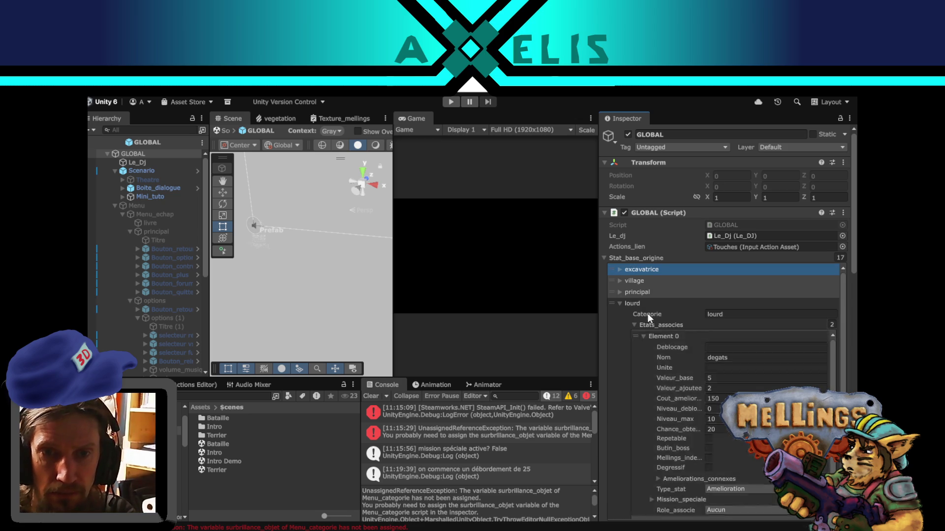
{"action": "left_click", "coordinate": [617, 303]}
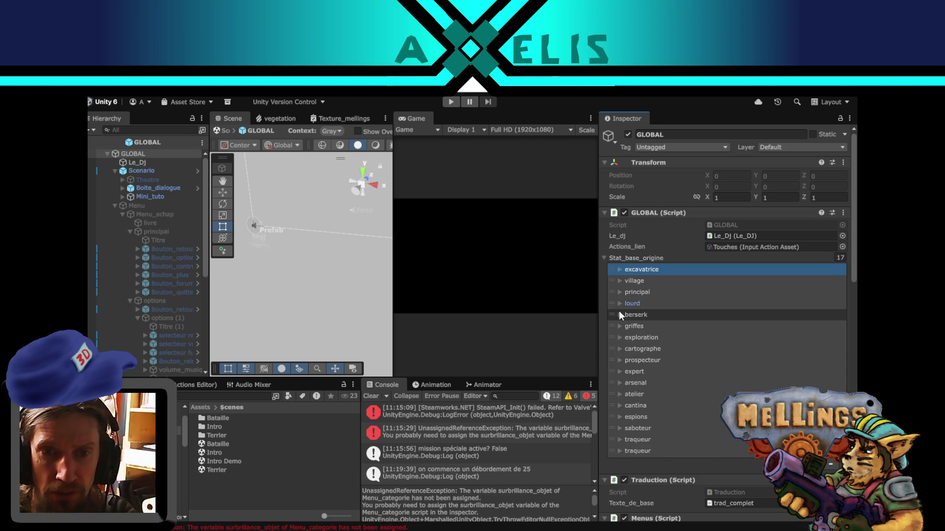
- Check the berserk category's values, collapse it, and switch to the todo notes
{"action": "left_click", "coordinate": [619, 311]}
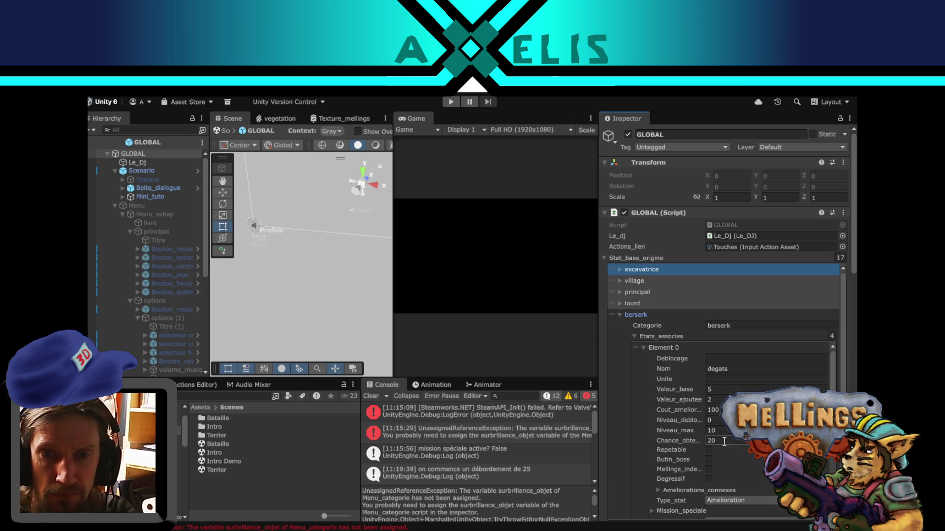
{"action": "left_click", "coordinate": [621, 315]}
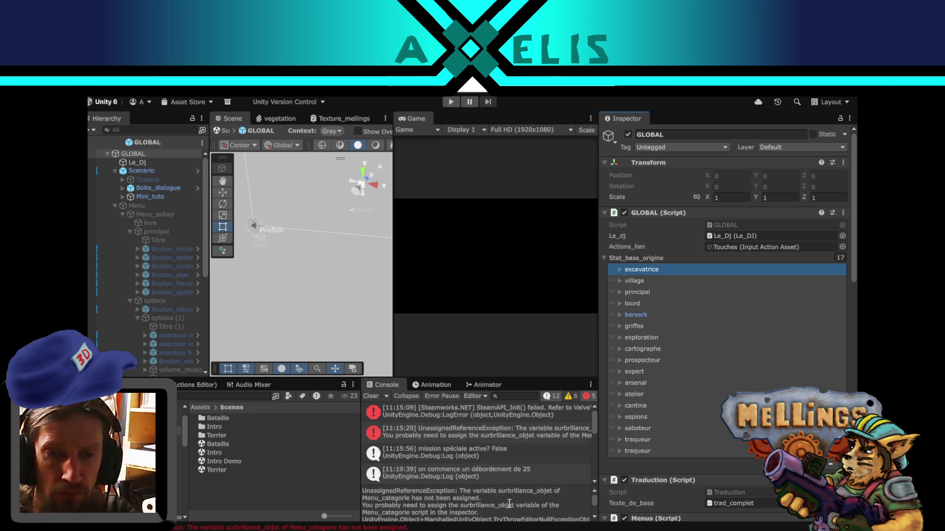
{"action": "key", "text": "alt+Tab"}
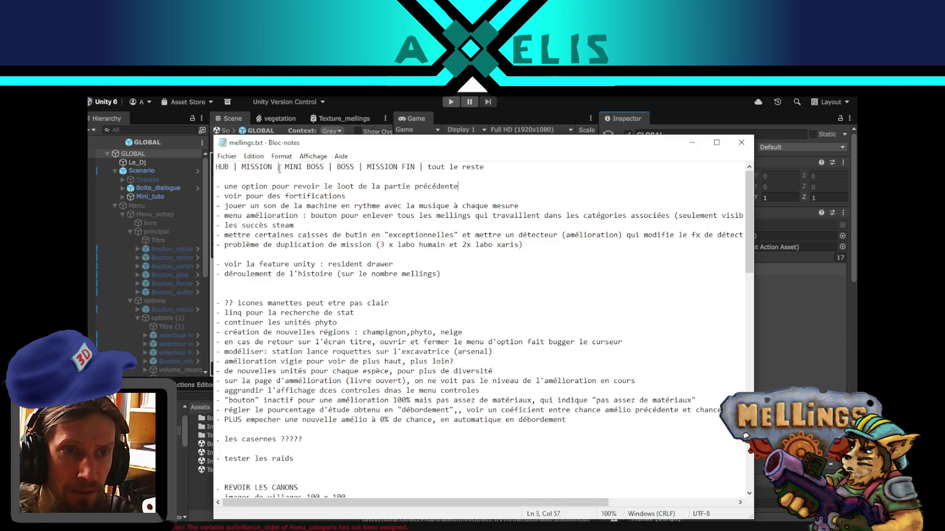
- Add a CANON category after MINI BOSS on mellings.txt's first line and save it
{"action": "left_click", "coordinate": [332, 168]}
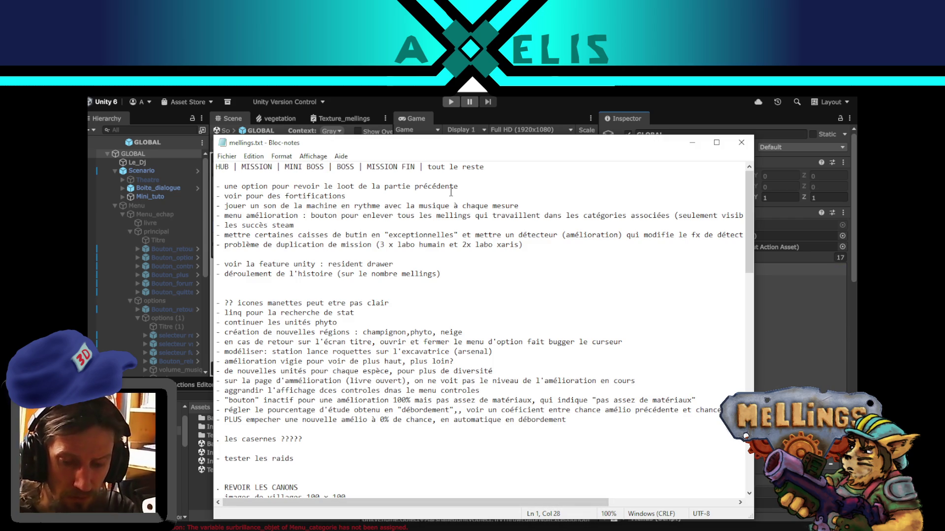
{"action": "type", "text": "CANON"}
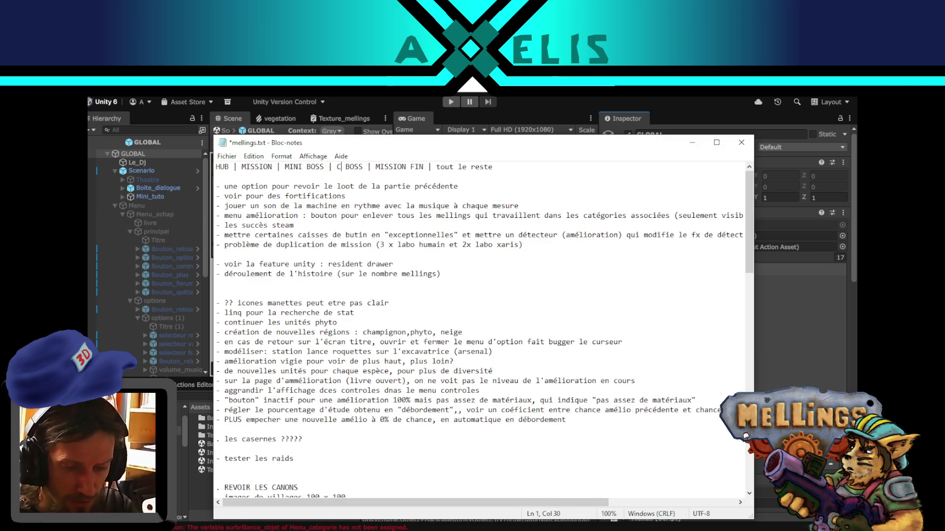
{"action": "type", "text": "RERK"}
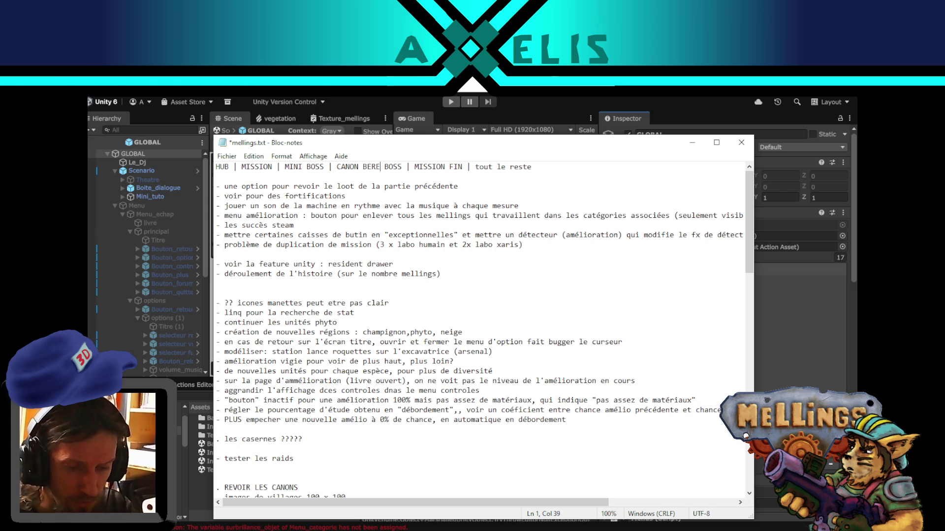
{"action": "key", "text": "ctrl+s"}
{"action": "key", "text": "alt+Tab"}
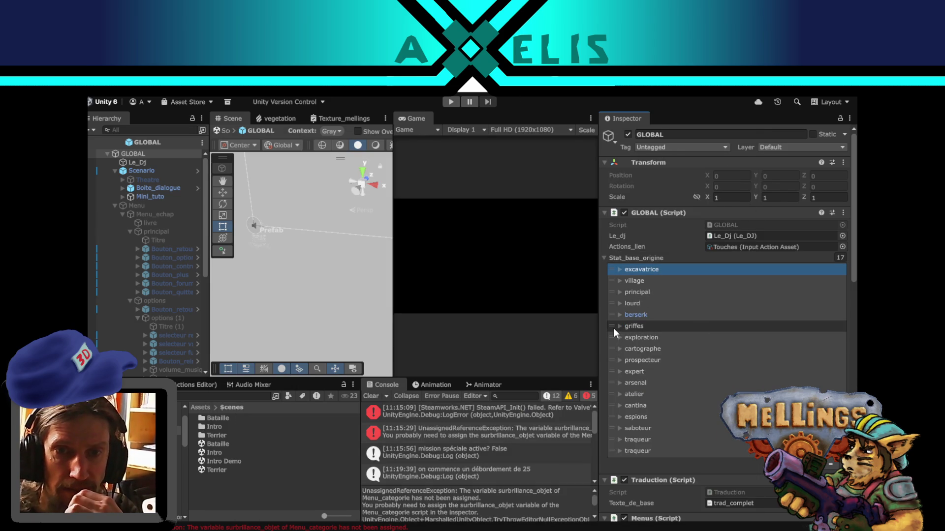
- Collapse the griffes category and expand exploration under Stat_base_origine
{"action": "left_click", "coordinate": [613, 328]}
{"action": "left_click", "coordinate": [619, 326]}
{"action": "scroll", "coordinate": [661, 370], "scroll_direction": "up", "scroll_amount": 10}
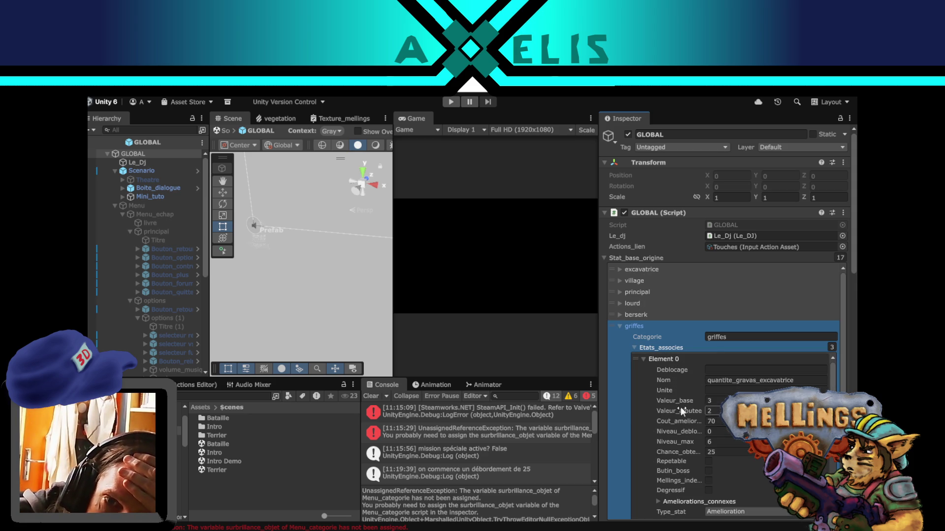
{"action": "left_click", "coordinate": [616, 326]}
{"action": "left_click", "coordinate": [618, 337]}
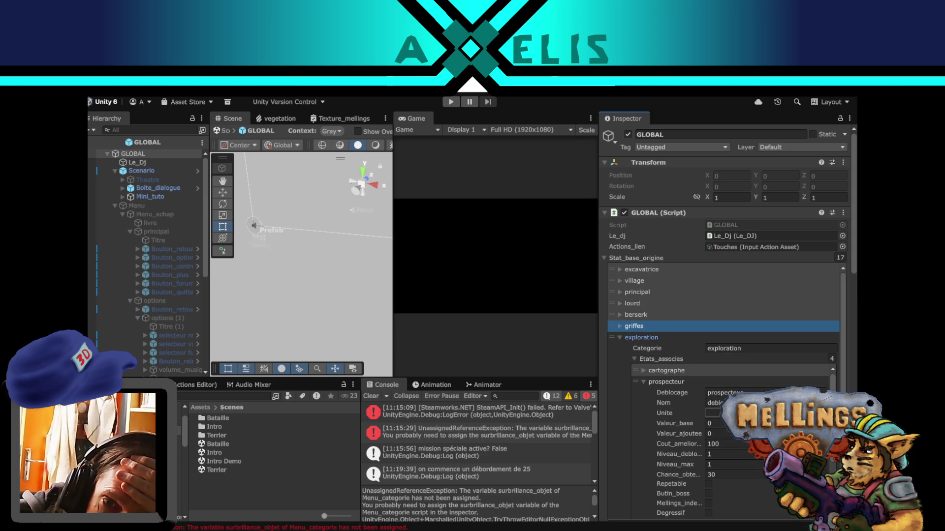
- Change mission_sauvetage's Chance_obtention from 100 to 20 in exploration
{"action": "left_click", "coordinate": [745, 475]}
{"action": "type", "text": "20"}
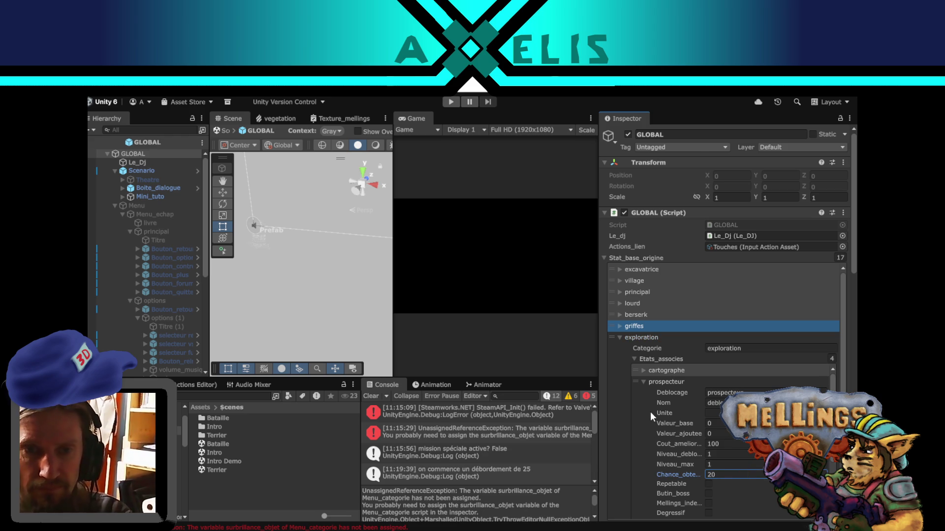
{"action": "scroll", "coordinate": [653, 408], "scroll_direction": "down", "scroll_amount": 4}
{"action": "scroll", "coordinate": [688, 425], "scroll_direction": "down", "scroll_amount": 3}
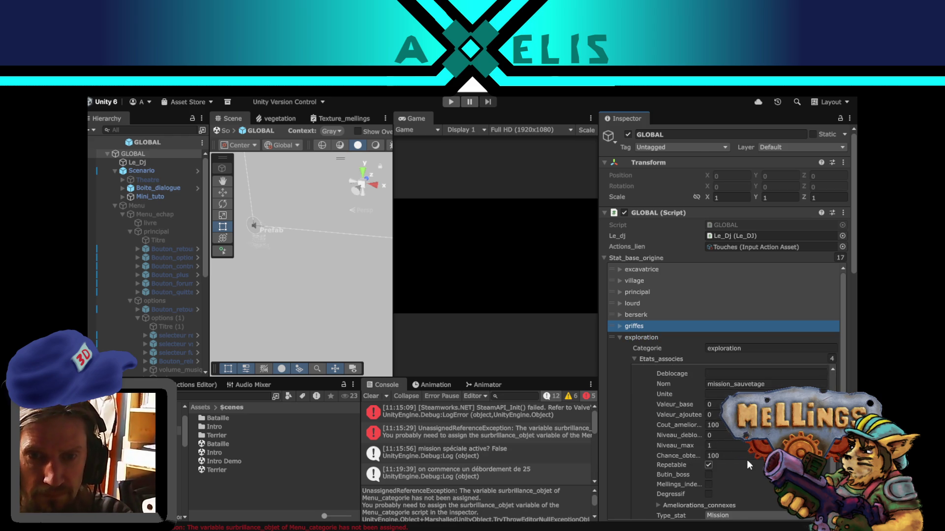
{"action": "scroll", "coordinate": [728, 419], "scroll_direction": "up", "scroll_amount": 3}
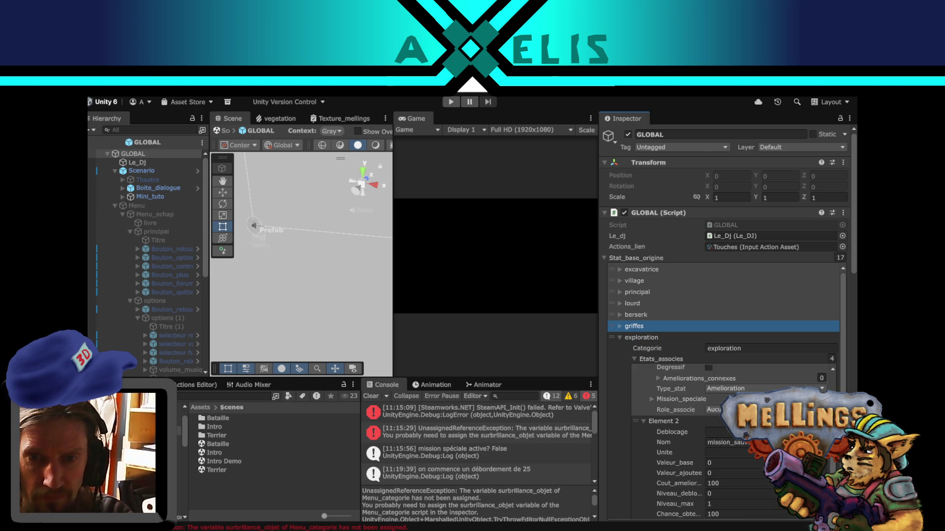
{"action": "scroll", "coordinate": [708, 360], "scroll_direction": "down", "scroll_amount": 3}
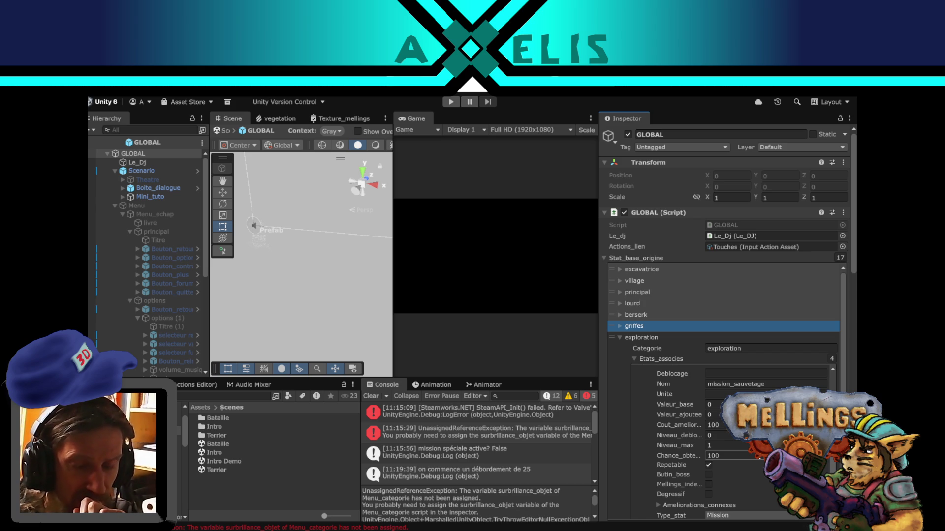
{"action": "left_click", "coordinate": [718, 456]}
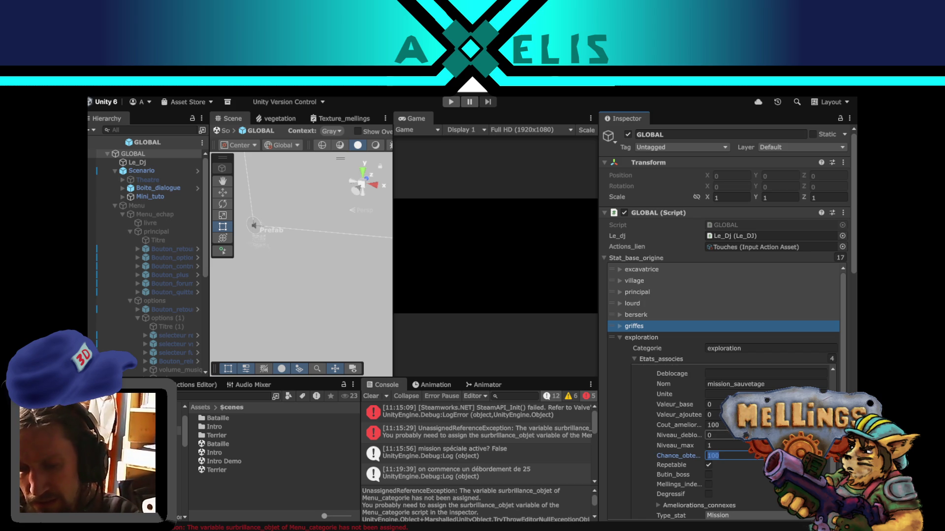
{"action": "type", "text": "20"}
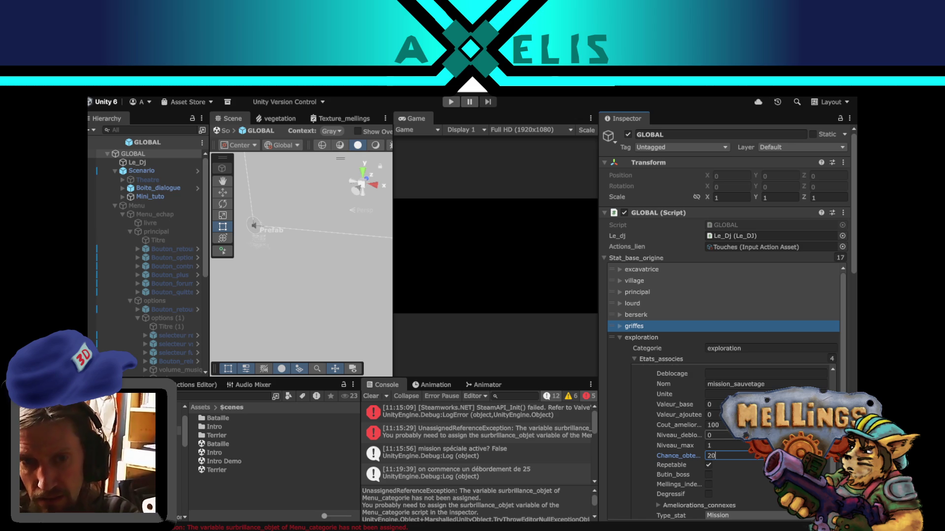
- Set opportunite_environnement's Chance_obtention to 15, then collapse the exploration category
{"action": "scroll", "coordinate": [680, 434], "scroll_direction": "down", "scroll_amount": 4}
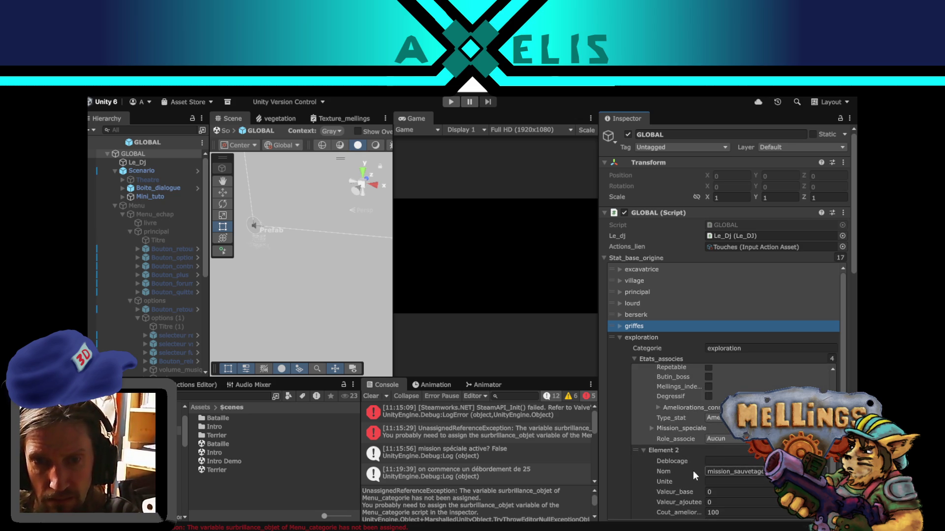
{"action": "scroll", "coordinate": [687, 467], "scroll_direction": "up", "scroll_amount": 3}
{"action": "scroll", "coordinate": [677, 465], "scroll_direction": "down", "scroll_amount": 4}
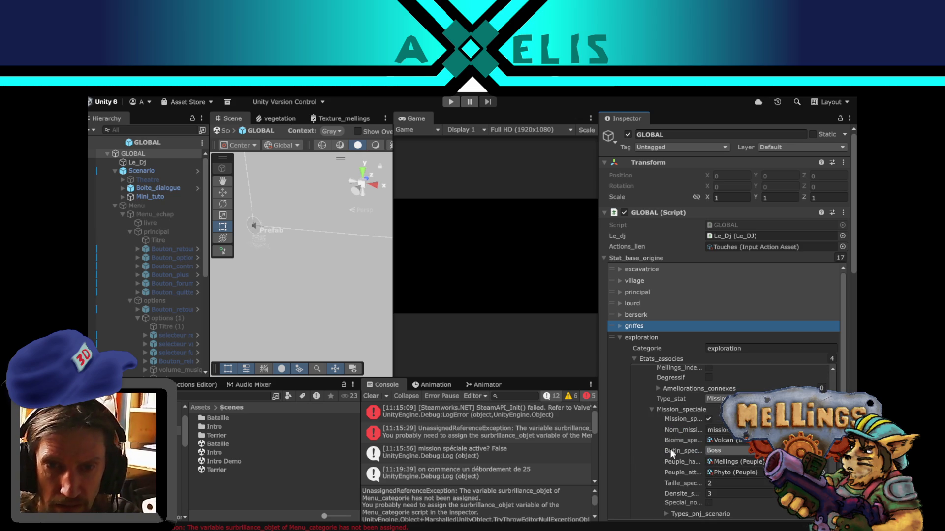
{"action": "scroll", "coordinate": [689, 454], "scroll_direction": "down", "scroll_amount": 3}
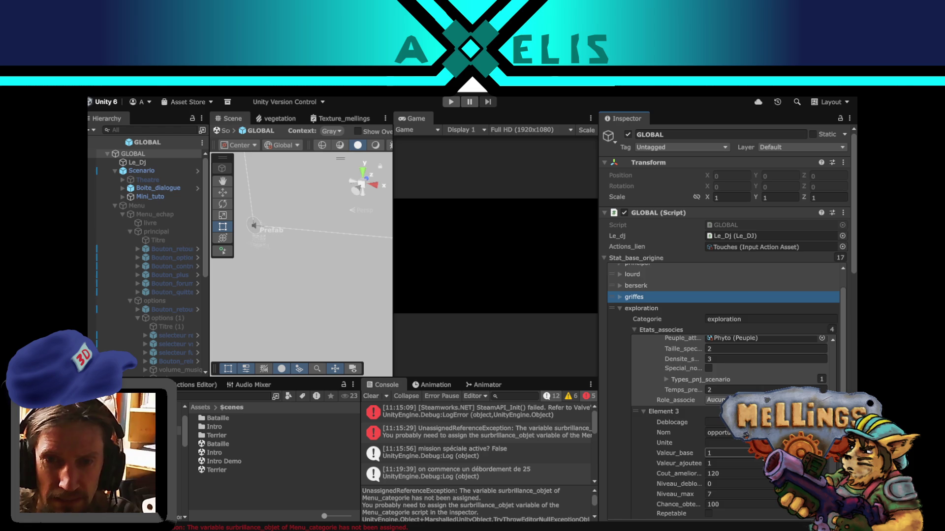
{"action": "scroll", "coordinate": [681, 441], "scroll_direction": "down", "scroll_amount": 3}
{"action": "scroll", "coordinate": [716, 462], "scroll_direction": "down", "scroll_amount": 3}
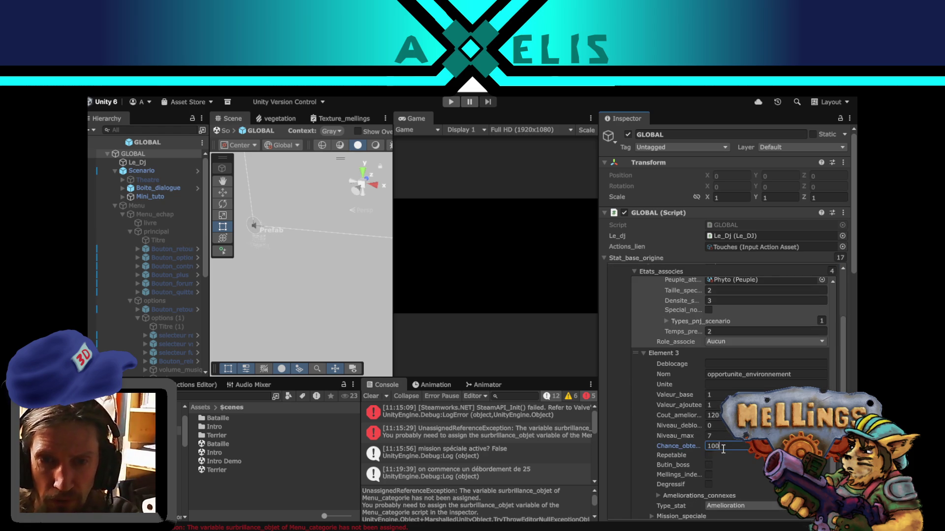
{"action": "double_click", "coordinate": [723, 447]}
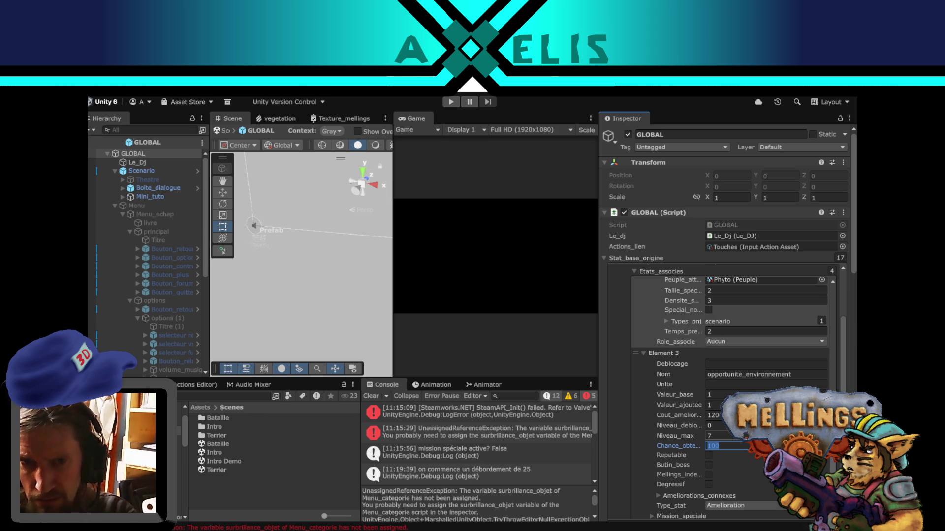
{"action": "type", "text": "15"}
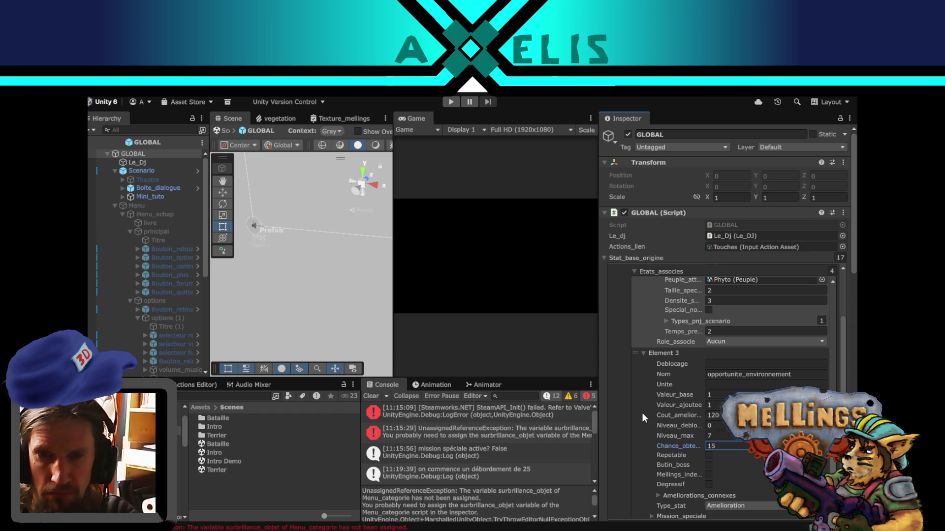
{"action": "scroll", "coordinate": [642, 412], "scroll_direction": "down", "scroll_amount": 5}
{"action": "scroll", "coordinate": [629, 335], "scroll_direction": "up", "scroll_amount": 3}
{"action": "scroll", "coordinate": [629, 335], "scroll_direction": "up", "scroll_amount": 5}
{"action": "left_click", "coordinate": [619, 307]}
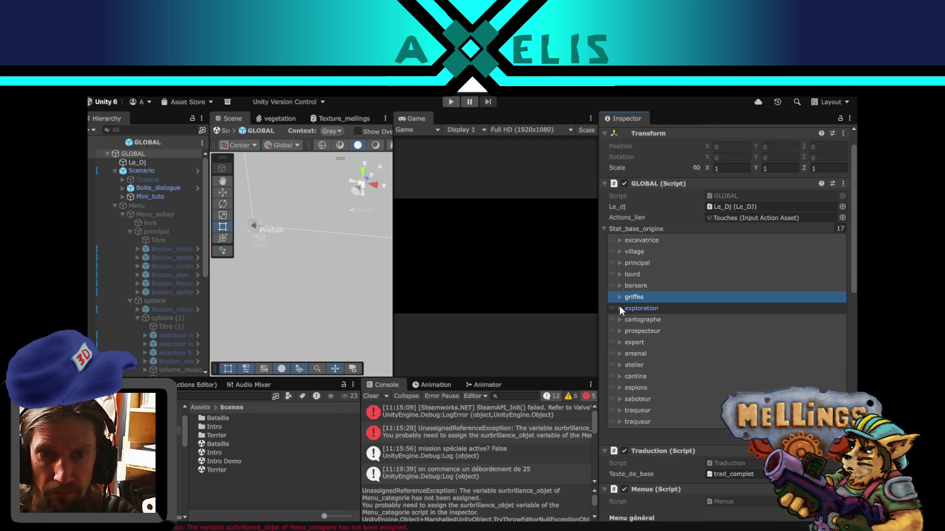
- Expand cartographe and set taille_carte and densite_population Chance_obtention both to 20
{"action": "left_click", "coordinate": [619, 319]}
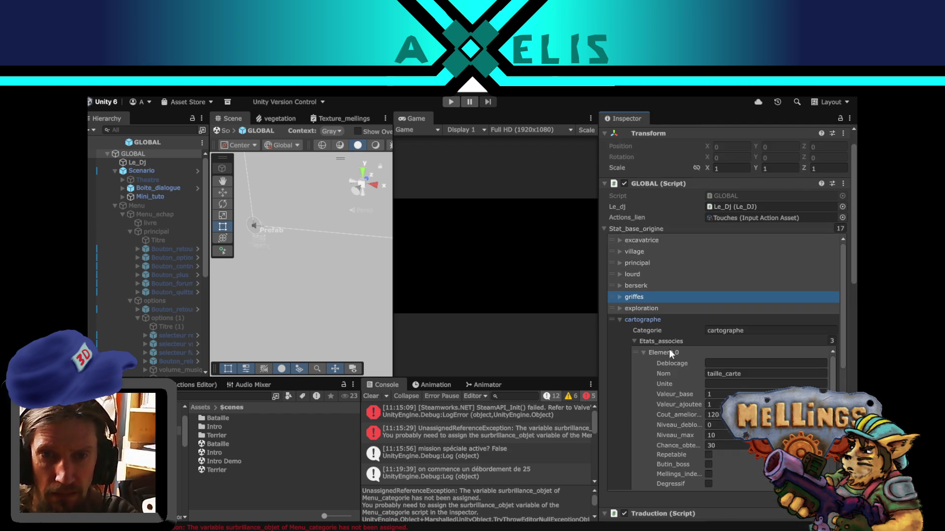
{"action": "left_click", "coordinate": [731, 446]}
{"action": "type", "text": "20"}
{"action": "scroll", "coordinate": [658, 401], "scroll_direction": "down", "scroll_amount": 3}
{"action": "scroll", "coordinate": [652, 391], "scroll_direction": "down", "scroll_amount": 5}
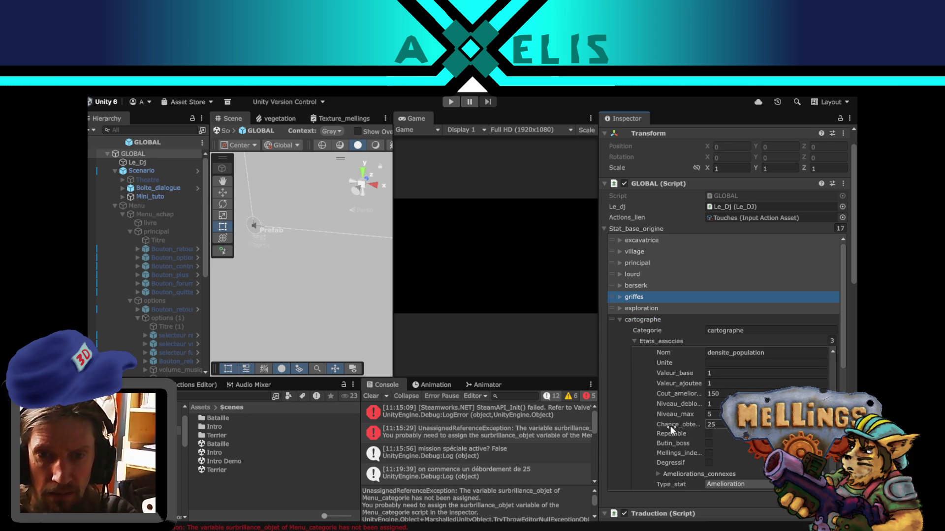
{"action": "left_click", "coordinate": [718, 424]}
{"action": "type", "text": "20"}
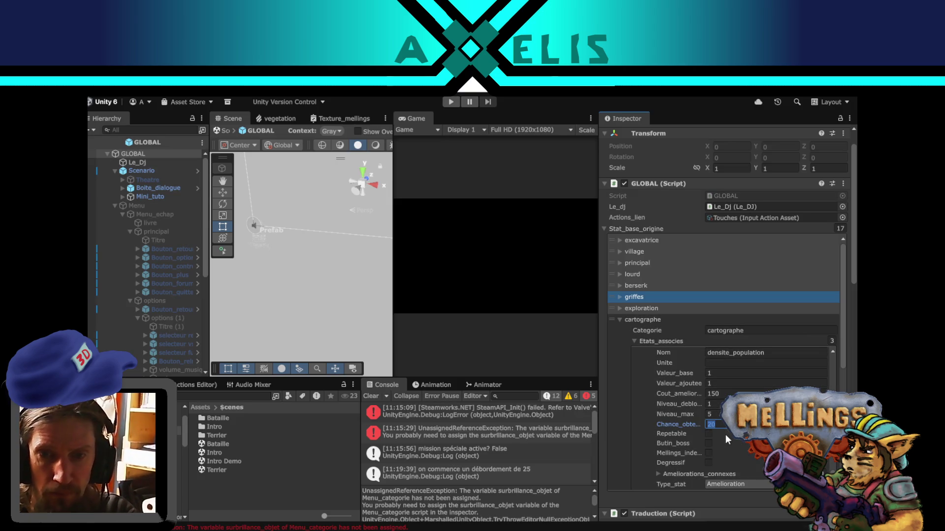
- Lower cartographe's region_dispo Chance_obtention from 25 to 15 and expand prospecteur
{"action": "scroll", "coordinate": [639, 399], "scroll_direction": "down", "scroll_amount": 3}
{"action": "scroll", "coordinate": [679, 397], "scroll_direction": "down", "scroll_amount": 2}
{"action": "left_click", "coordinate": [711, 399]}
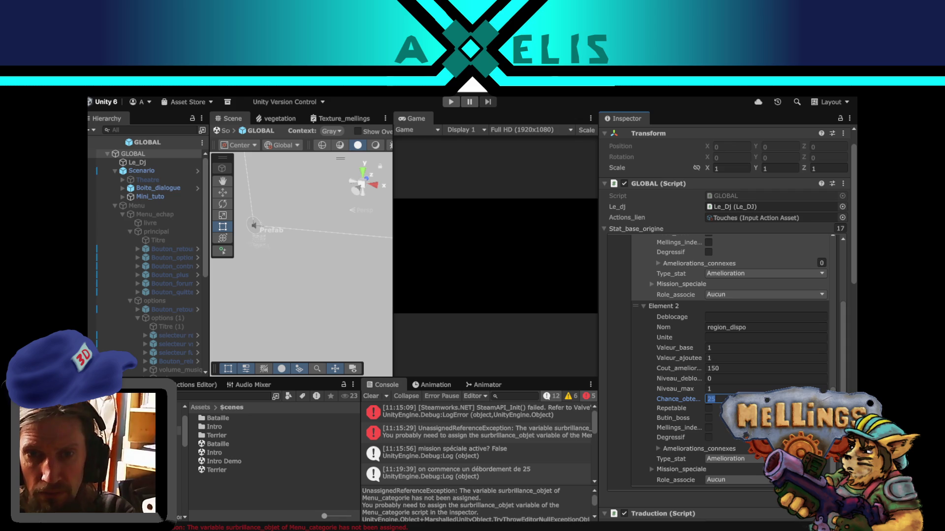
{"action": "type", "text": "15"}
{"action": "scroll", "coordinate": [677, 373], "scroll_direction": "up", "scroll_amount": 5}
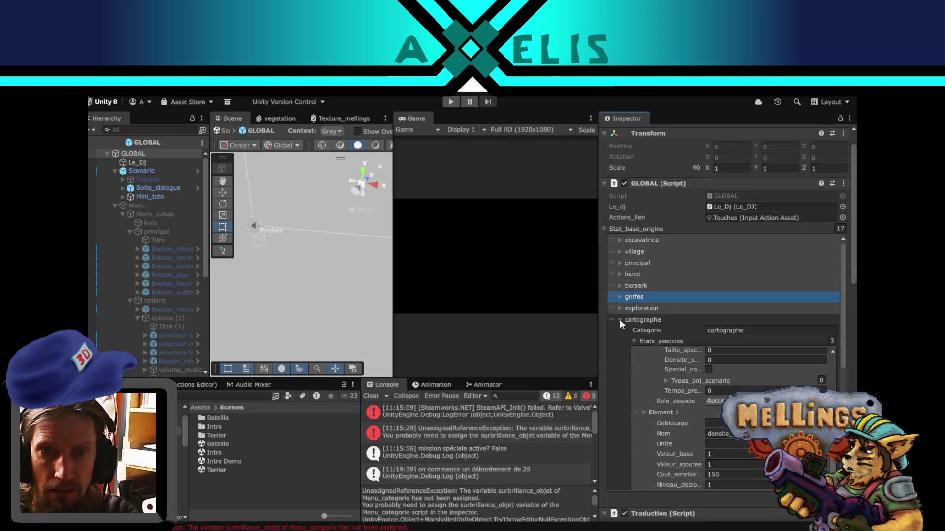
{"action": "left_click", "coordinate": [619, 332]}
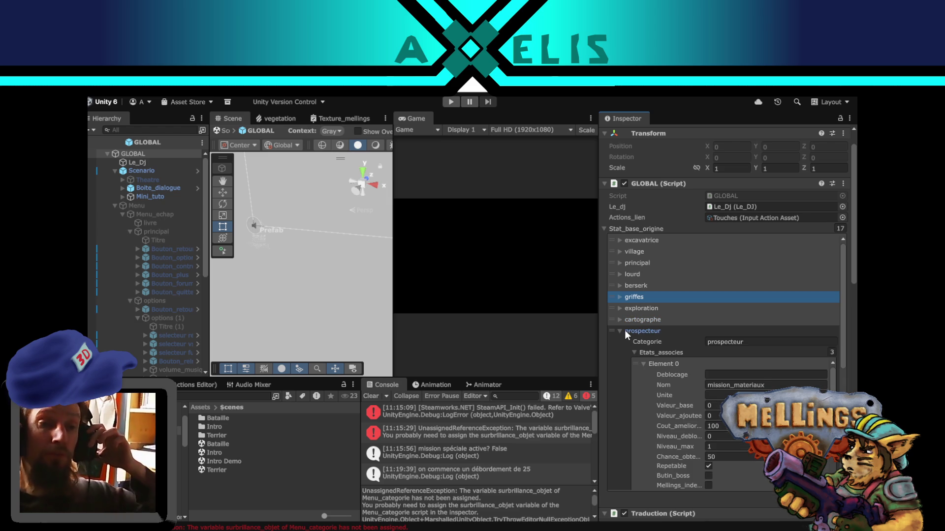
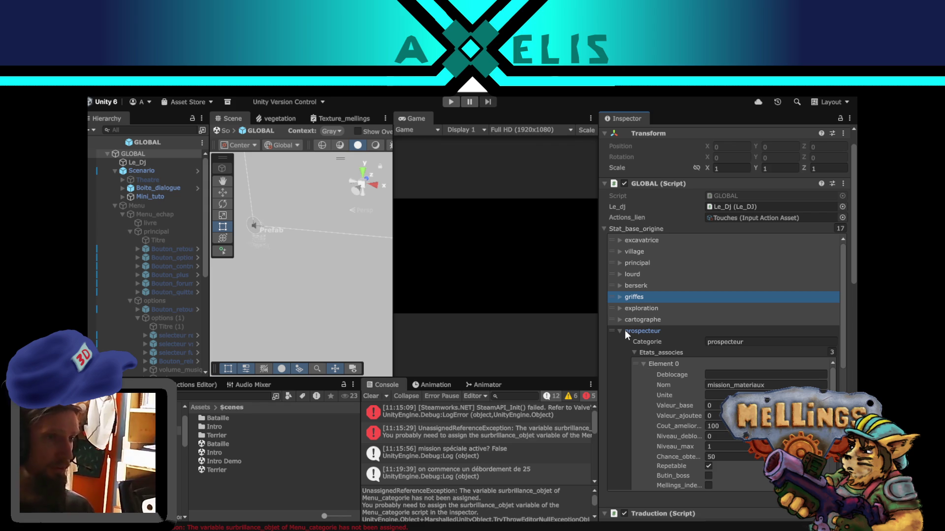
- Set mission_materiaux's Chance_obtention to 20 under prospecteur
{"action": "left_click", "coordinate": [751, 459]}
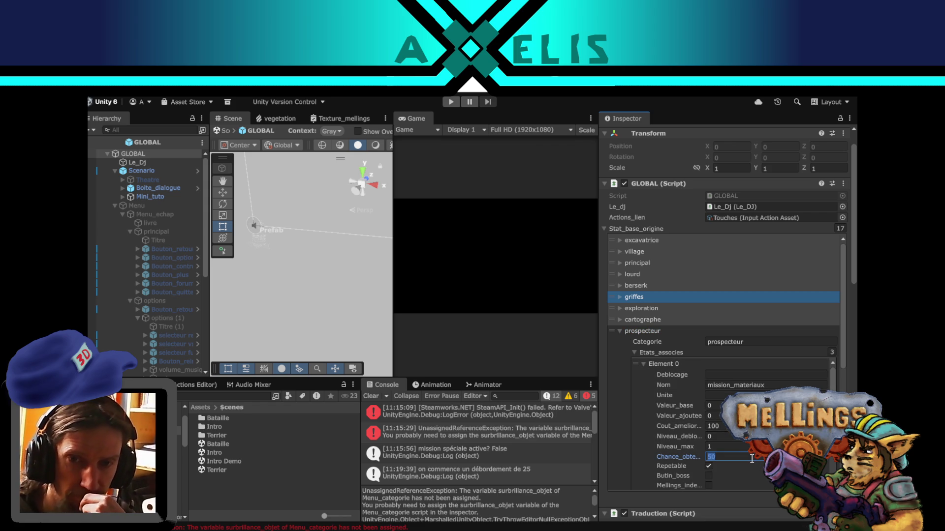
{"action": "type", "text": "20"}
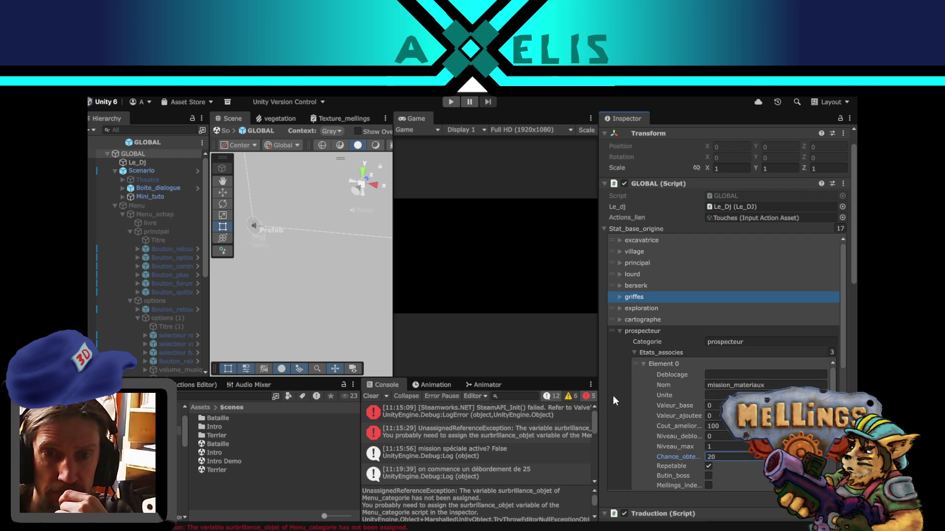
{"action": "scroll", "coordinate": [613, 396], "scroll_direction": "down", "scroll_amount": 10}
{"action": "scroll", "coordinate": [618, 393], "scroll_direction": "down", "scroll_amount": 2}
{"action": "scroll", "coordinate": [702, 323], "scroll_direction": "down", "scroll_amount": 5}
{"action": "scroll", "coordinate": [684, 297], "scroll_direction": "down", "scroll_amount": 3}
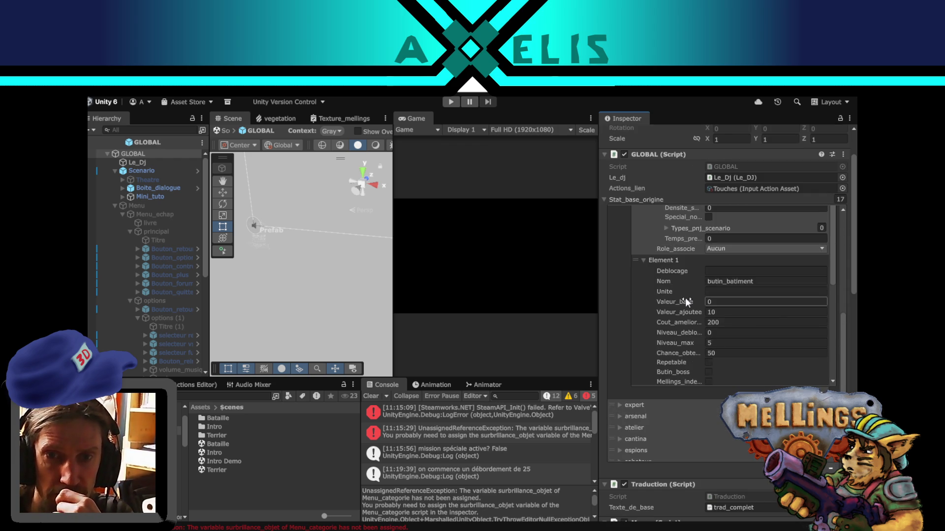
- Lower butin_batiment's and destruction_lucrative's Chance_obtention from 50 to 15 each
{"action": "left_click", "coordinate": [709, 323]}
{"action": "left_click", "coordinate": [723, 353]}
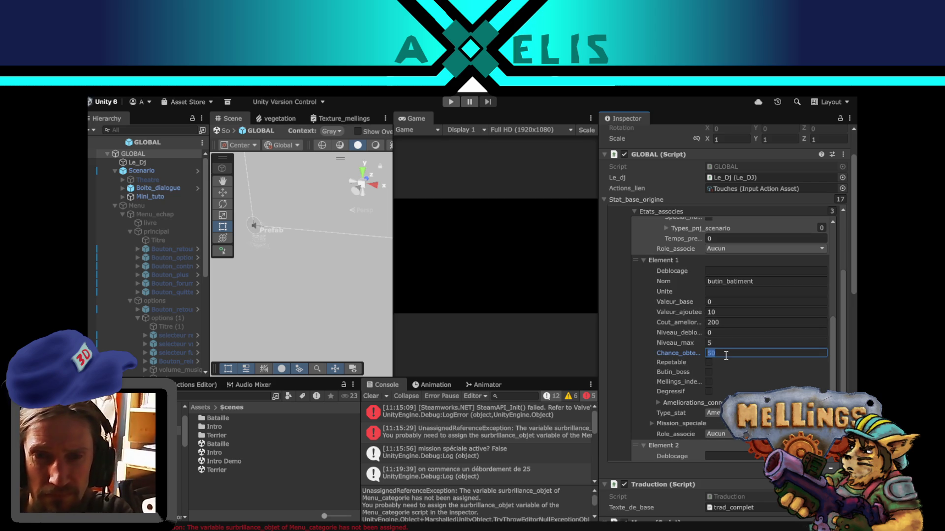
{"action": "type", "text": "15"}
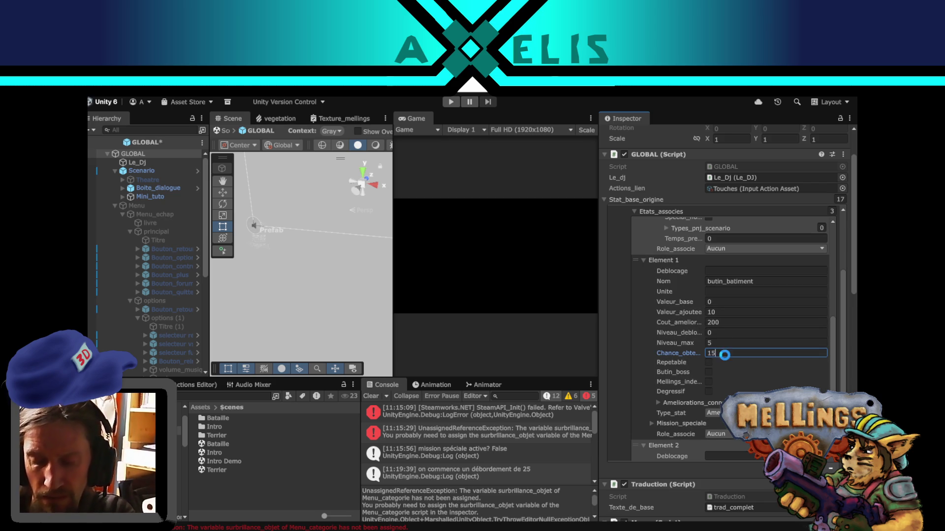
{"action": "scroll", "coordinate": [629, 337], "scroll_direction": "down", "scroll_amount": 5}
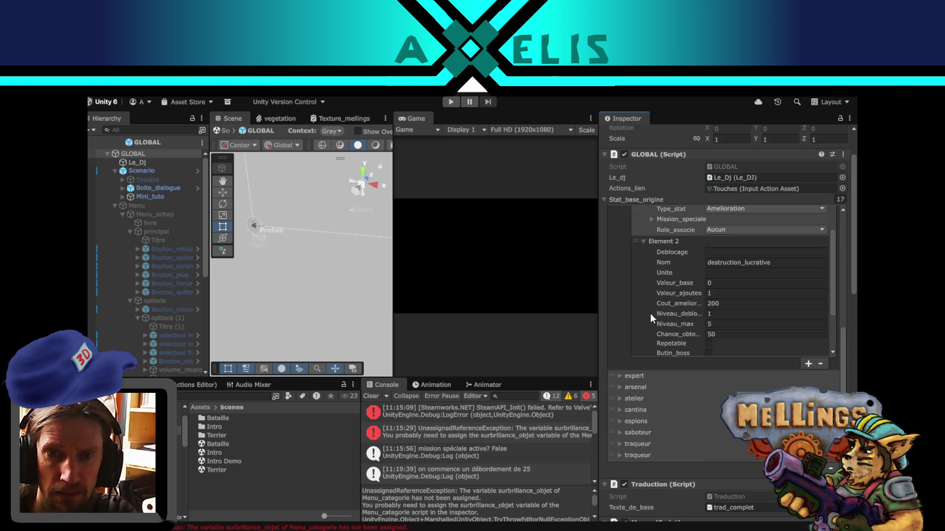
{"action": "scroll", "coordinate": [636, 280], "scroll_direction": "down", "scroll_amount": 5}
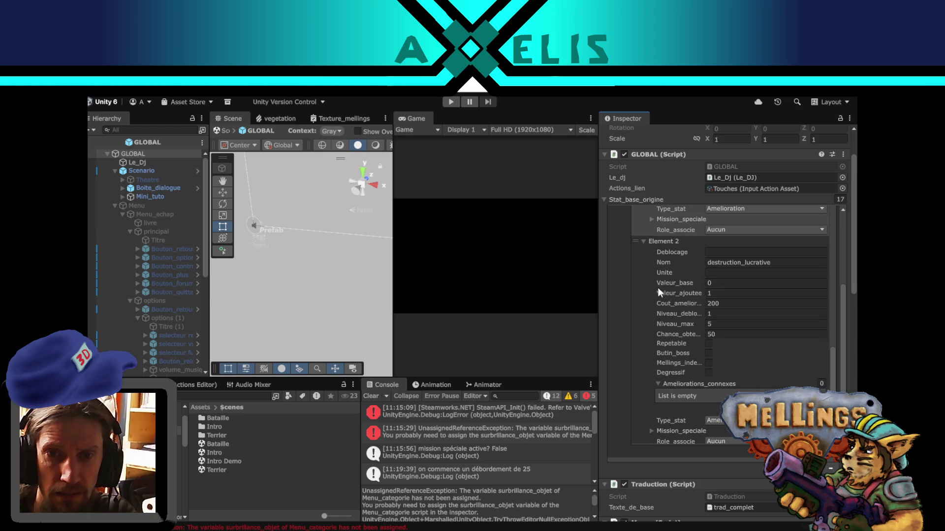
{"action": "left_click", "coordinate": [731, 334]}
{"action": "type", "text": "1"}
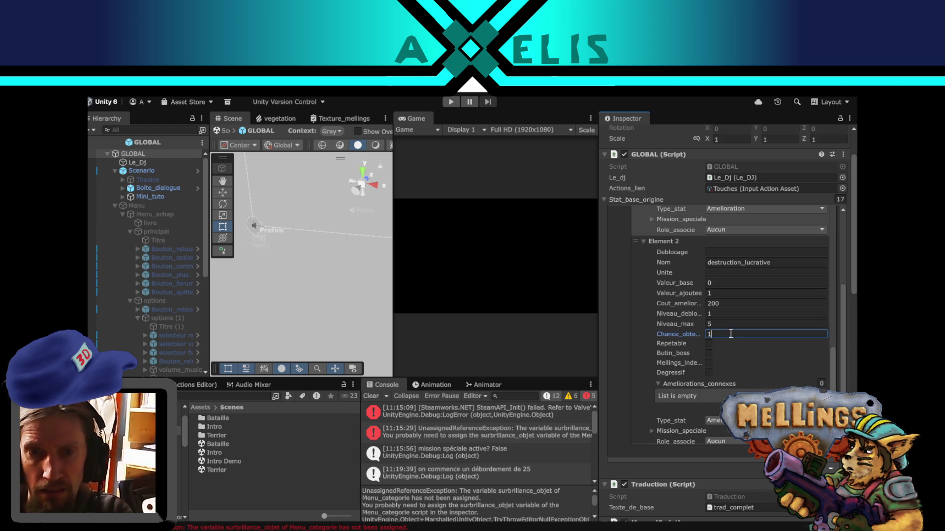
{"action": "scroll", "coordinate": [627, 341], "scroll_direction": "up", "scroll_amount": 2}
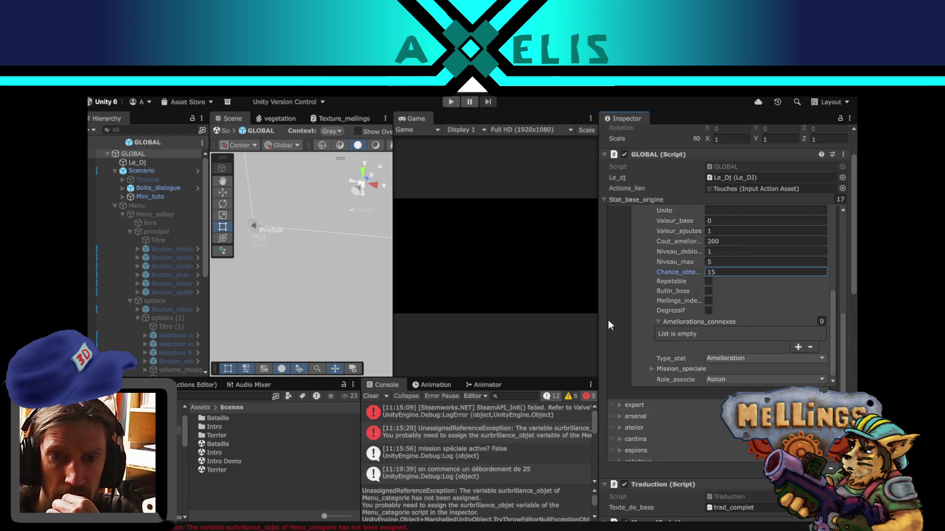
{"action": "scroll", "coordinate": [621, 317], "scroll_direction": "up", "scroll_amount": 6}
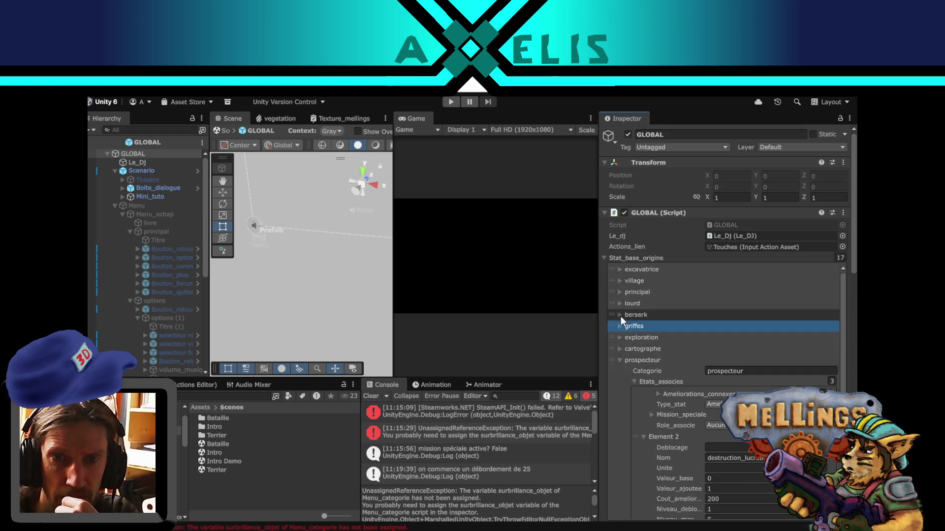
{"action": "left_click", "coordinate": [619, 359]}
{"action": "left_click", "coordinate": [620, 371]}
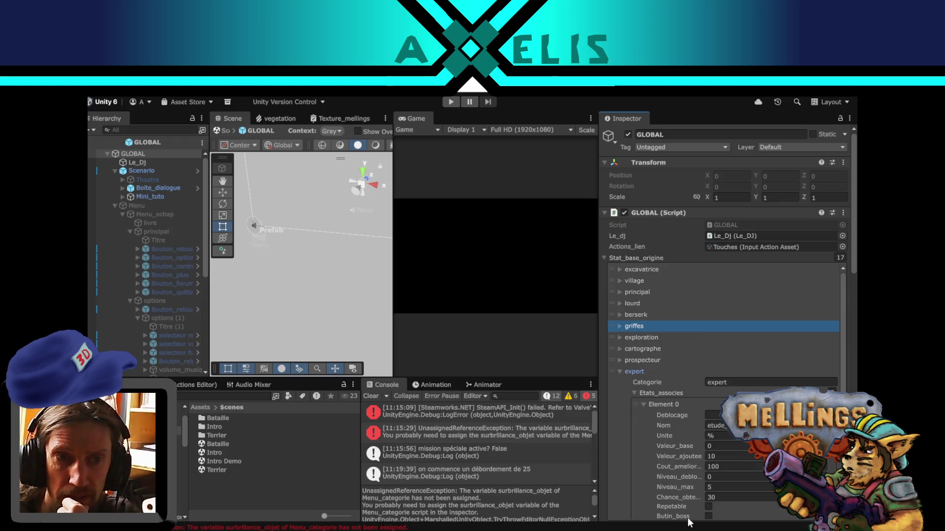
- Change the first expert entry's Chance_obtention from 30 to 15
{"action": "scroll", "coordinate": [678, 452], "scroll_direction": "down", "scroll_amount": 2}
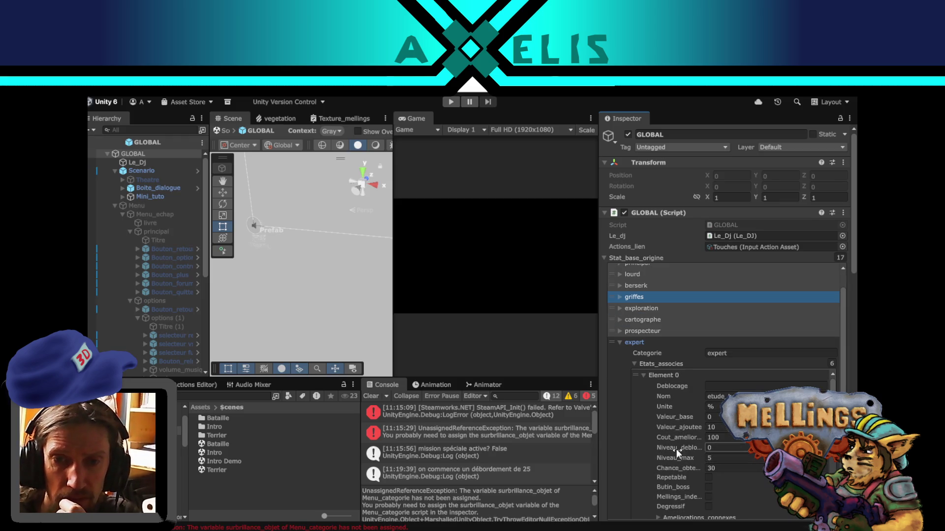
{"action": "scroll", "coordinate": [677, 450], "scroll_direction": "down", "scroll_amount": 4}
{"action": "left_click", "coordinate": [711, 410]}
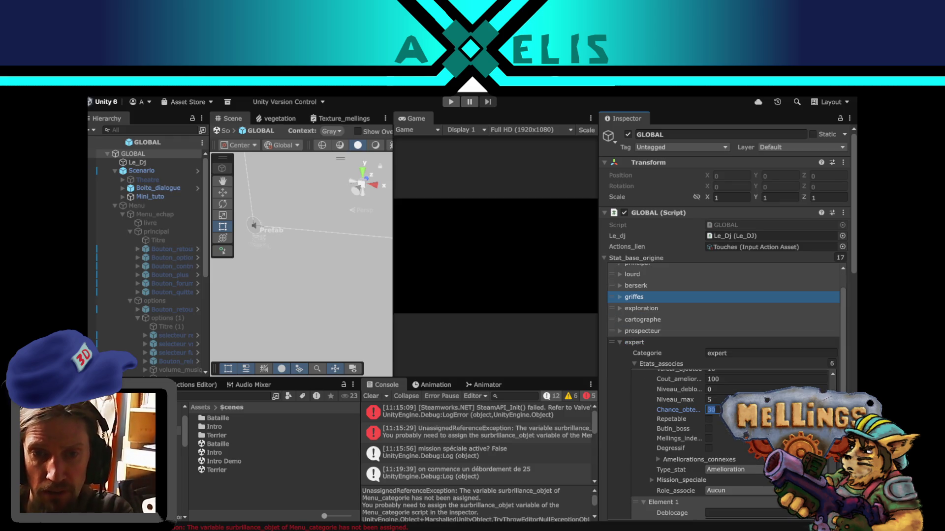
{"action": "scroll", "coordinate": [692, 462], "scroll_direction": "up", "scroll_amount": 2}
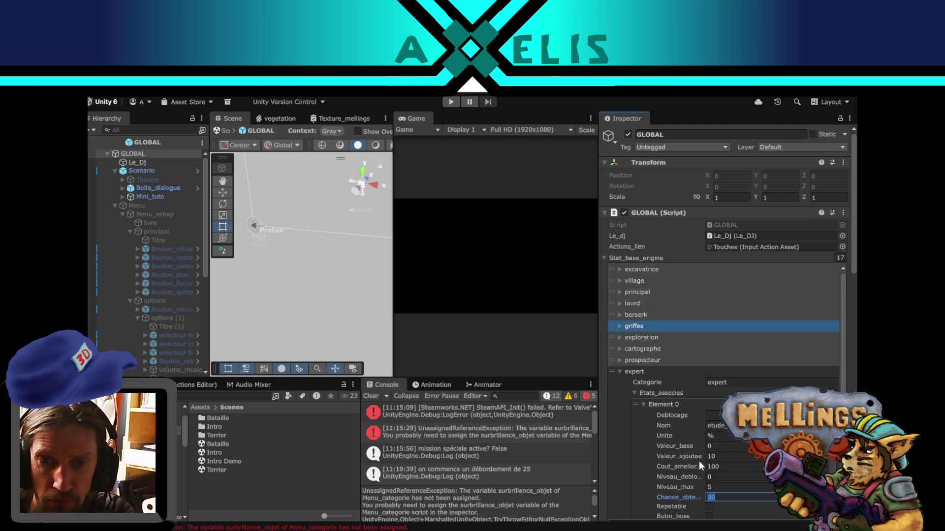
{"action": "type", "text": "2"}
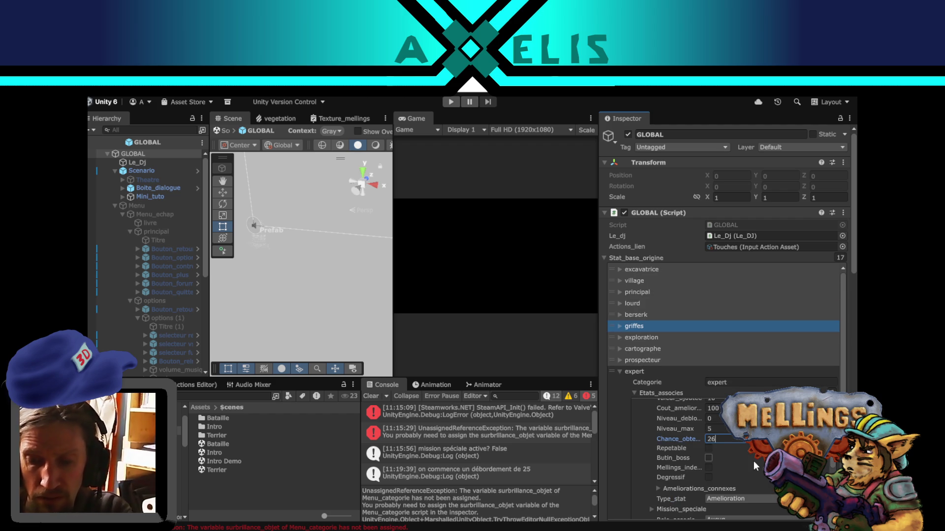
{"action": "key", "text": "BackSpace"}
{"action": "type", "text": "15"}
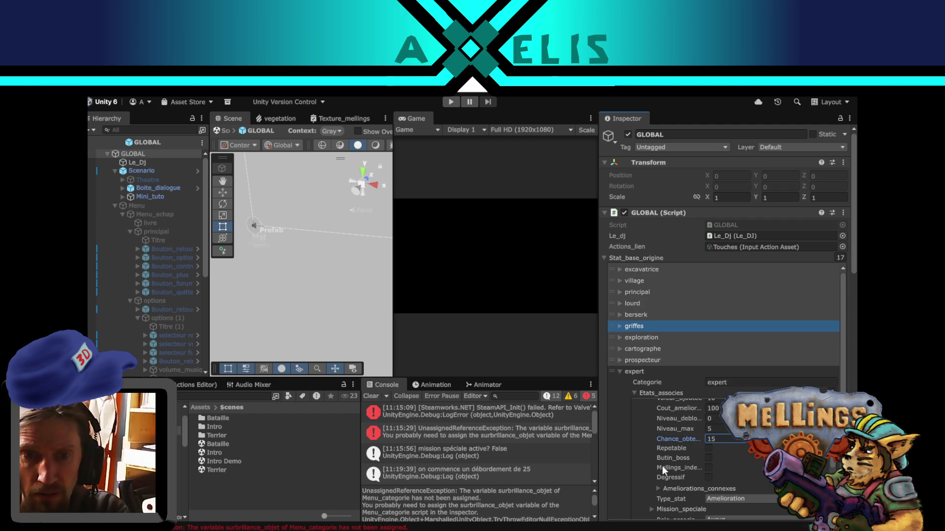
- Set the second expert entry's and mission_recuperation's Chance_obtention to 20
{"action": "scroll", "coordinate": [634, 443], "scroll_direction": "up", "scroll_amount": 5}
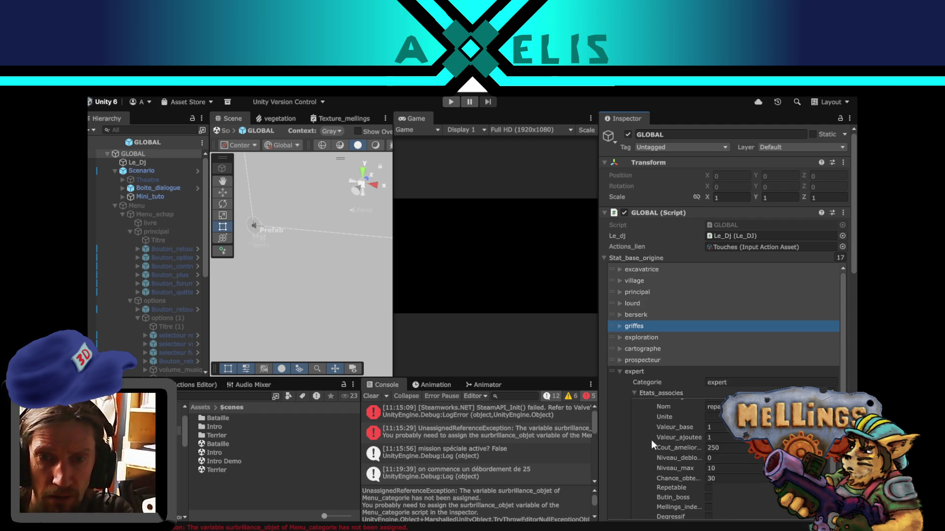
{"action": "left_click", "coordinate": [727, 478]}
{"action": "type", "text": "2"}
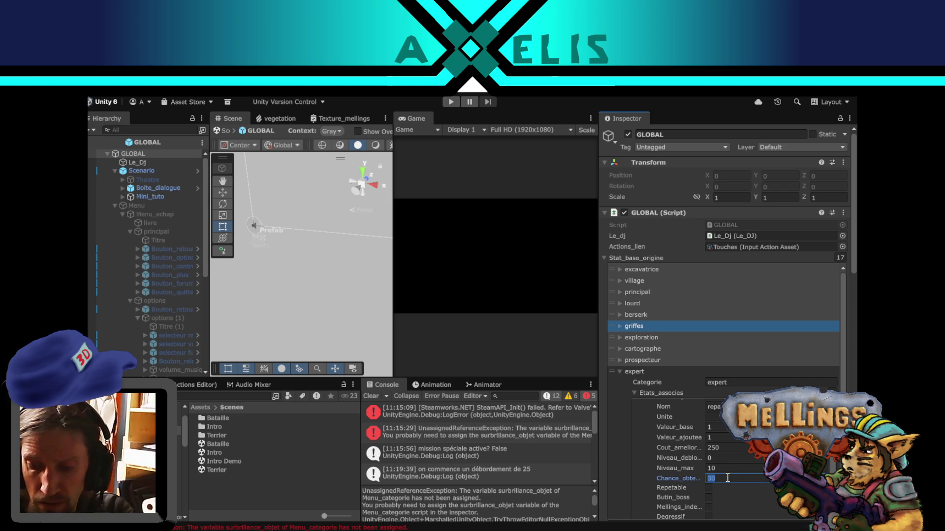
{"action": "type", "text": "0"}
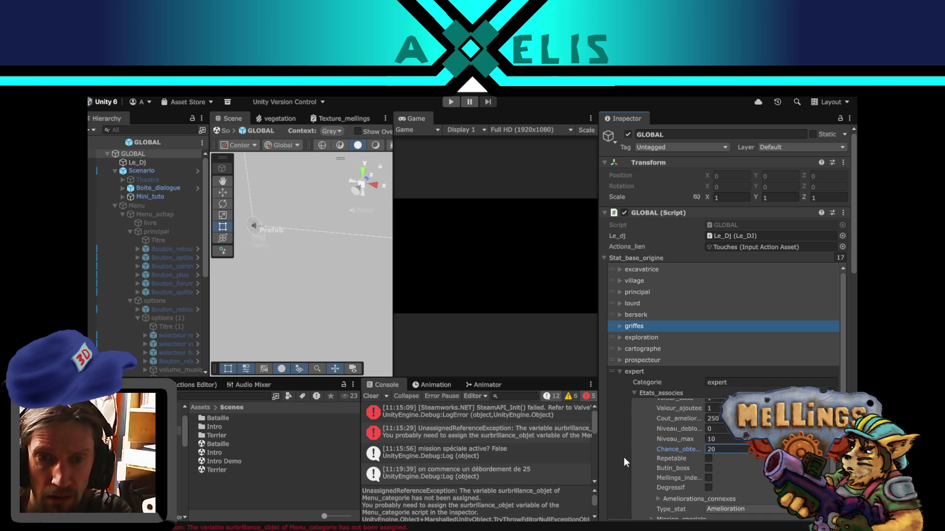
{"action": "scroll", "coordinate": [624, 457], "scroll_direction": "down", "scroll_amount": 3}
{"action": "scroll", "coordinate": [621, 457], "scroll_direction": "down", "scroll_amount": 8}
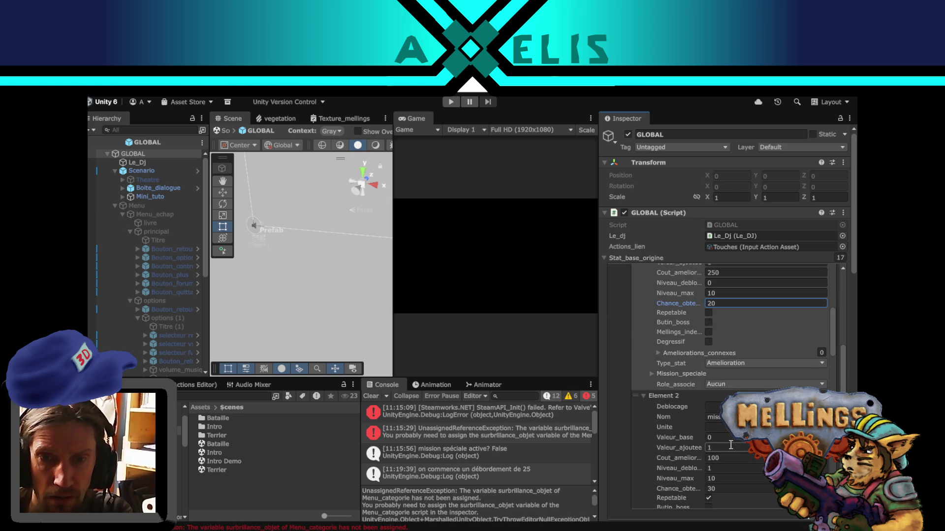
{"action": "left_click", "coordinate": [713, 430]}
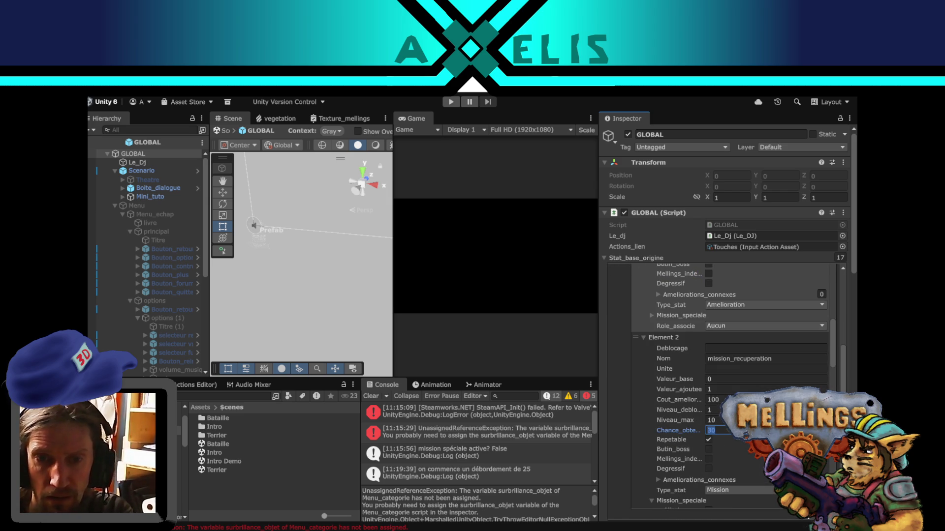
{"action": "type", "text": "20"}
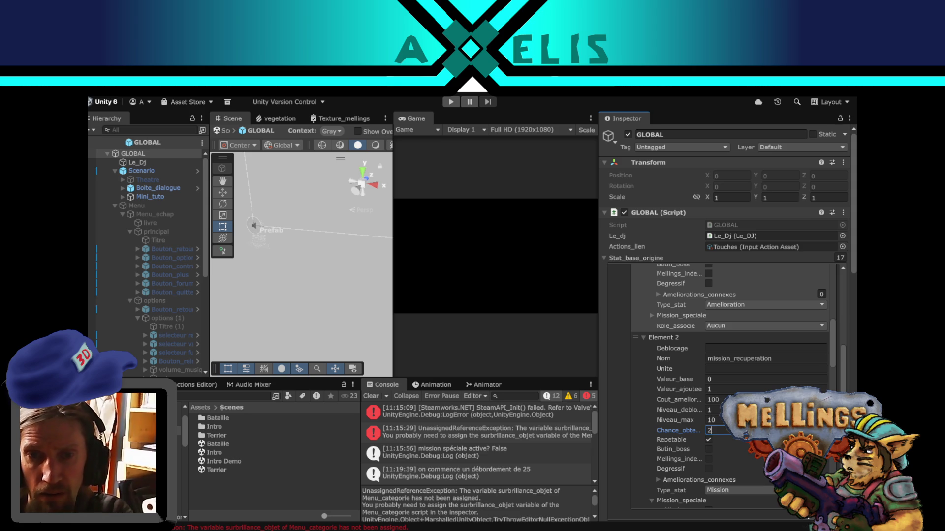
- Select the mission_recuperation entry and look through the expert stat entries
{"action": "left_click", "coordinate": [782, 357]}
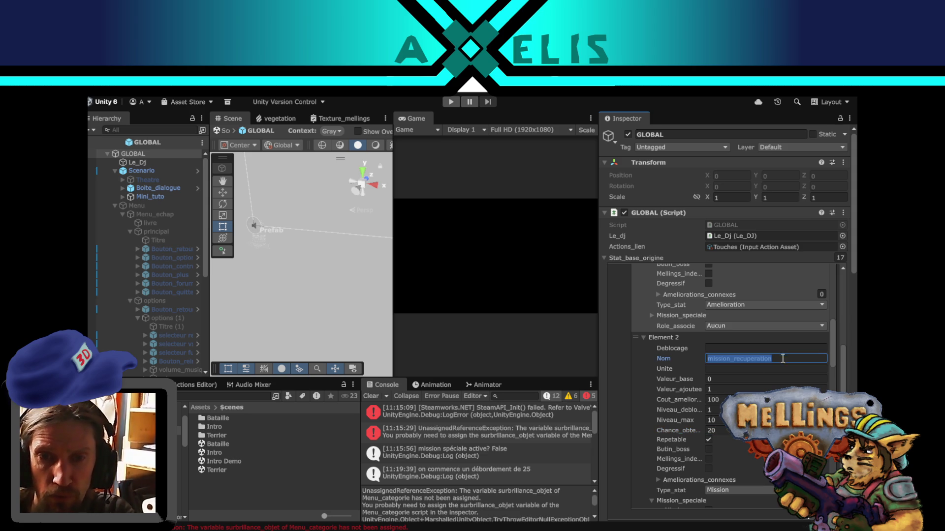
{"action": "scroll", "coordinate": [630, 412], "scroll_direction": "up", "scroll_amount": 3}
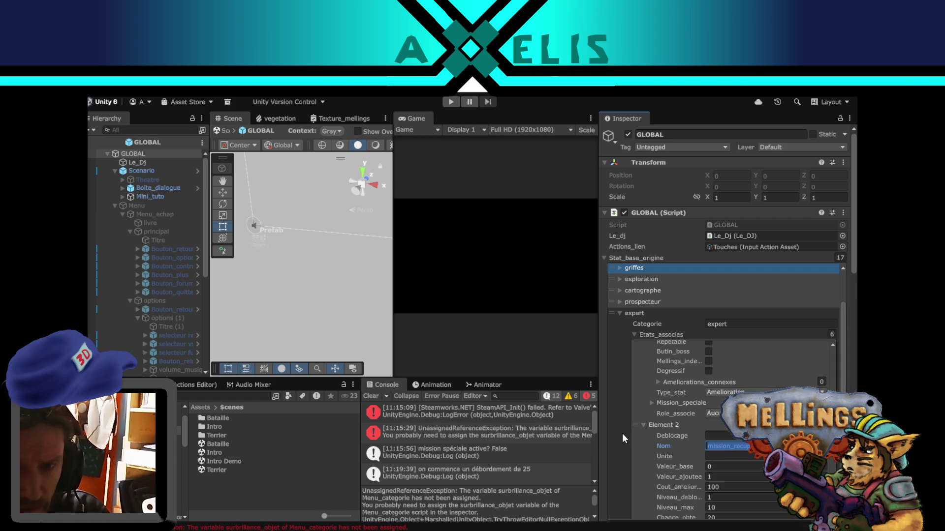
{"action": "scroll", "coordinate": [618, 437], "scroll_direction": "down", "scroll_amount": 4}
{"action": "scroll", "coordinate": [618, 437], "scroll_direction": "down", "scroll_amount": 5}
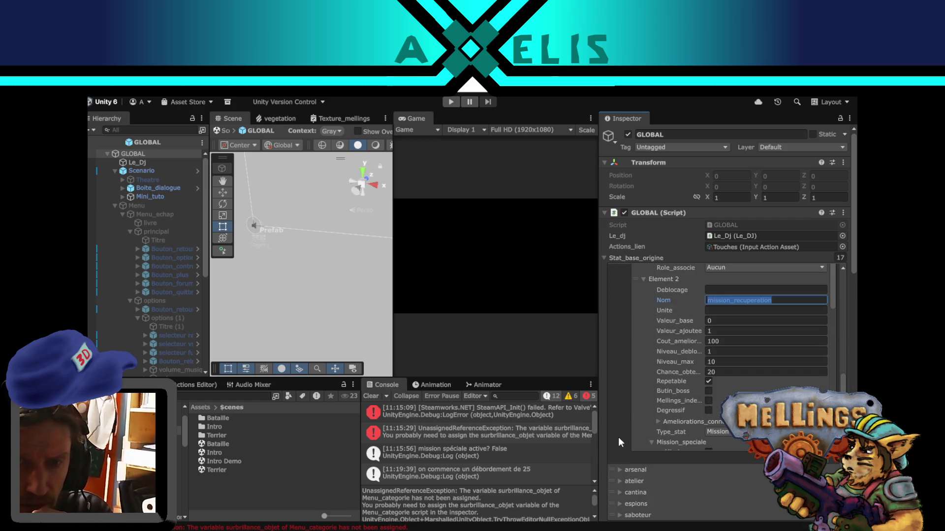
{"action": "scroll", "coordinate": [690, 366], "scroll_direction": "down", "scroll_amount": 1}
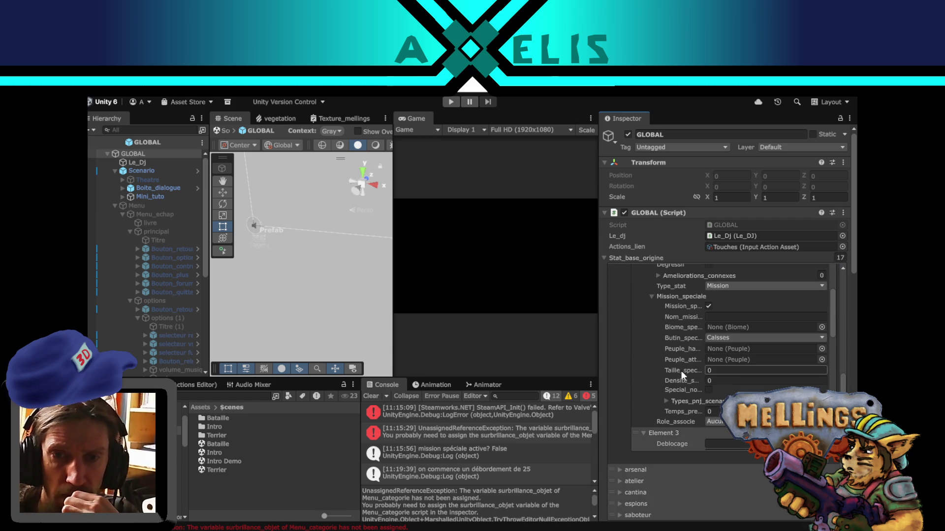
{"action": "scroll", "coordinate": [681, 370], "scroll_direction": "down", "scroll_amount": 1}
{"action": "scroll", "coordinate": [672, 382], "scroll_direction": "down", "scroll_amount": 3}
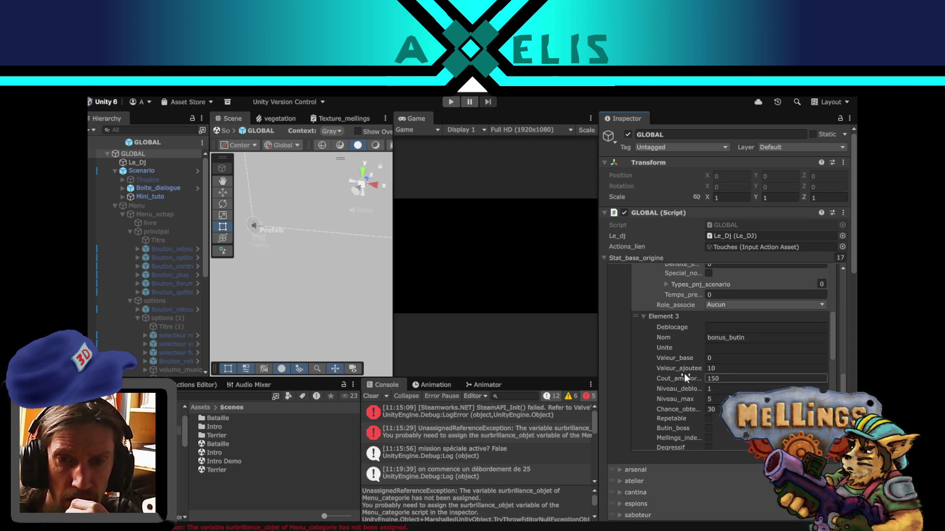
{"action": "scroll", "coordinate": [681, 371], "scroll_direction": "up", "scroll_amount": 10}
{"action": "left_click", "coordinate": [710, 359]}
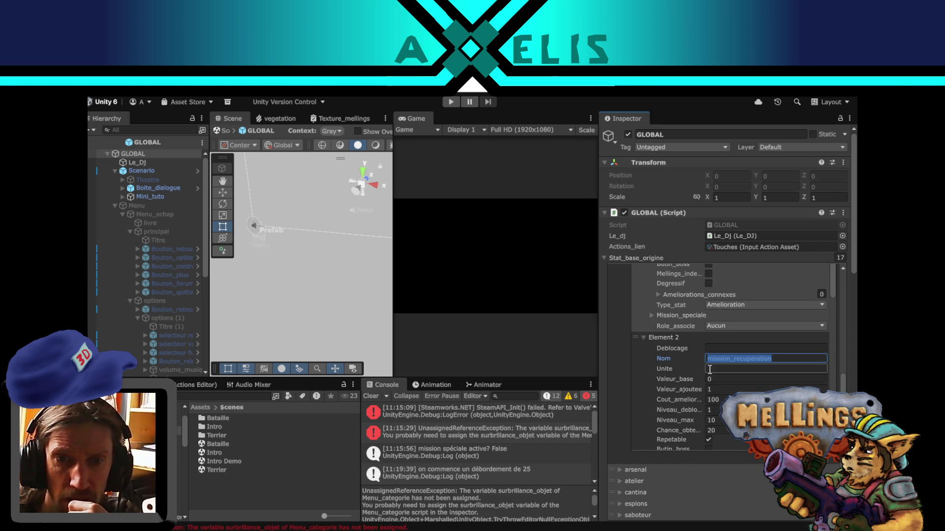
{"action": "scroll", "coordinate": [663, 371], "scroll_direction": "down", "scroll_amount": 5}
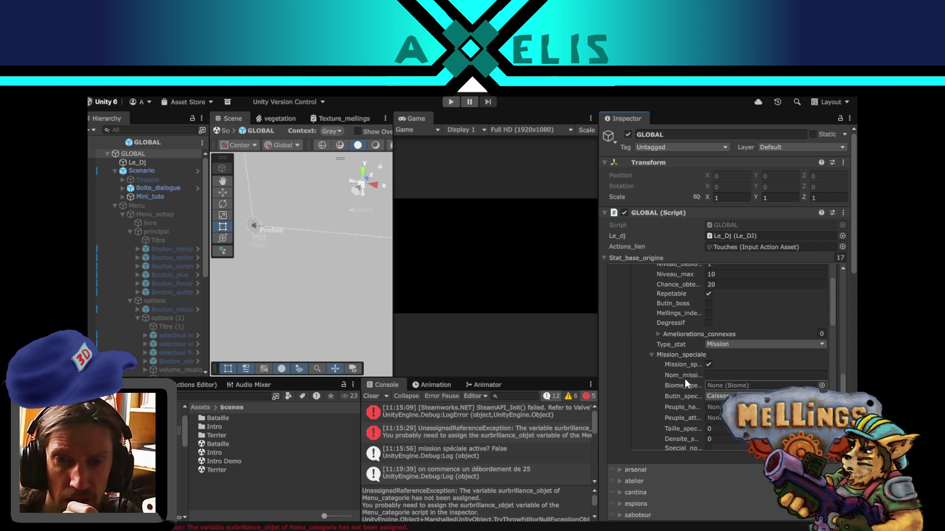
{"action": "scroll", "coordinate": [686, 369], "scroll_direction": "up", "scroll_amount": 2}
{"action": "scroll", "coordinate": [678, 368], "scroll_direction": "down", "scroll_amount": 5}
{"action": "scroll", "coordinate": [660, 367], "scroll_direction": "down", "scroll_amount": 2}
- Set Chance_obtention to 20 for bonus_butin, arsenal and atelier
{"action": "left_click", "coordinate": [725, 351]}
{"action": "type", "text": "0"}
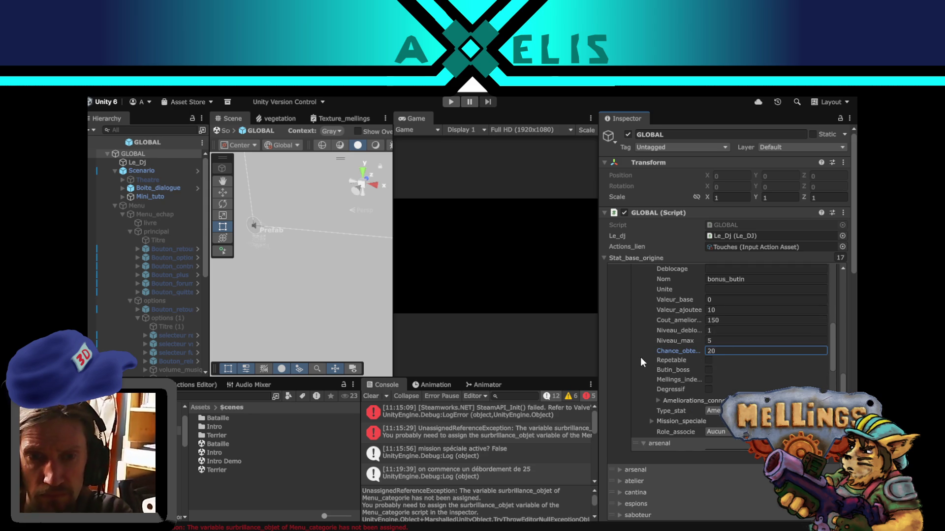
{"action": "scroll", "coordinate": [639, 359], "scroll_direction": "down", "scroll_amount": 6}
{"action": "left_click", "coordinate": [725, 359]}
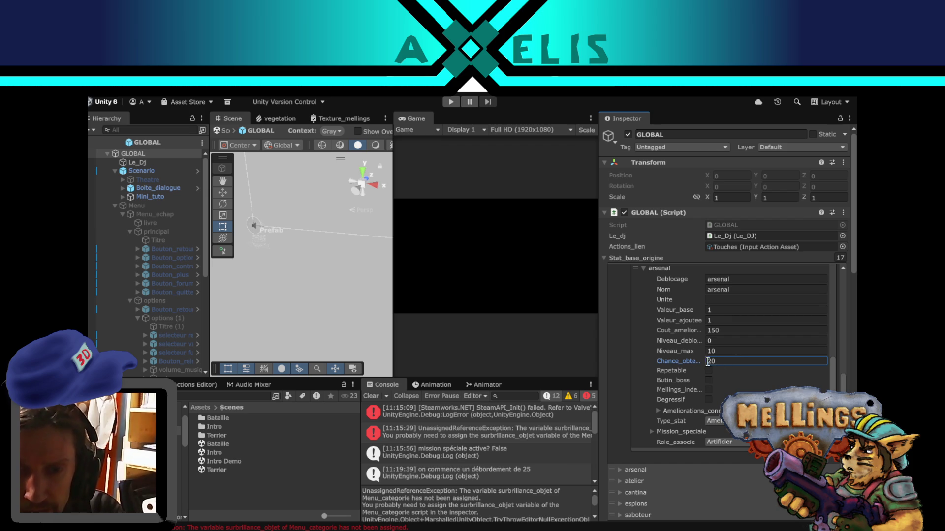
{"action": "scroll", "coordinate": [684, 346], "scroll_direction": "down", "scroll_amount": 6}
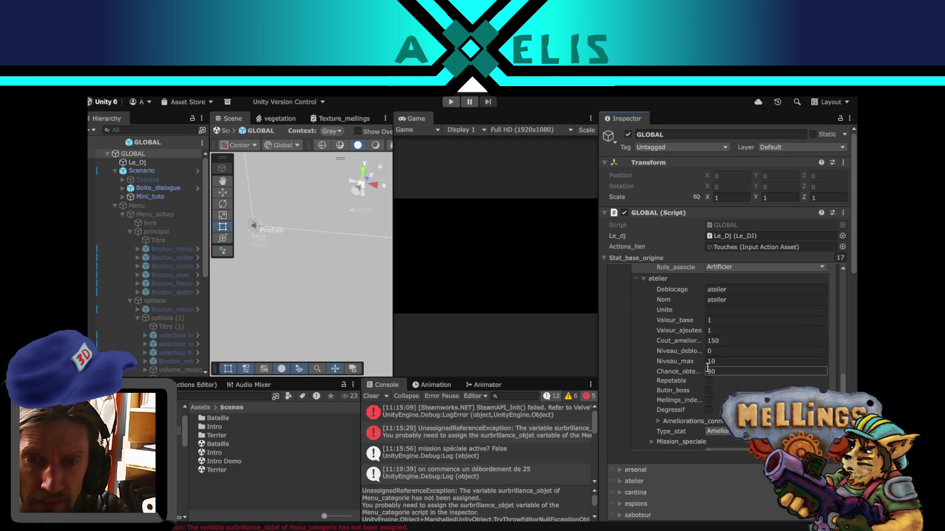
{"action": "left_click", "coordinate": [728, 372]}
{"action": "type", "text": "20"}
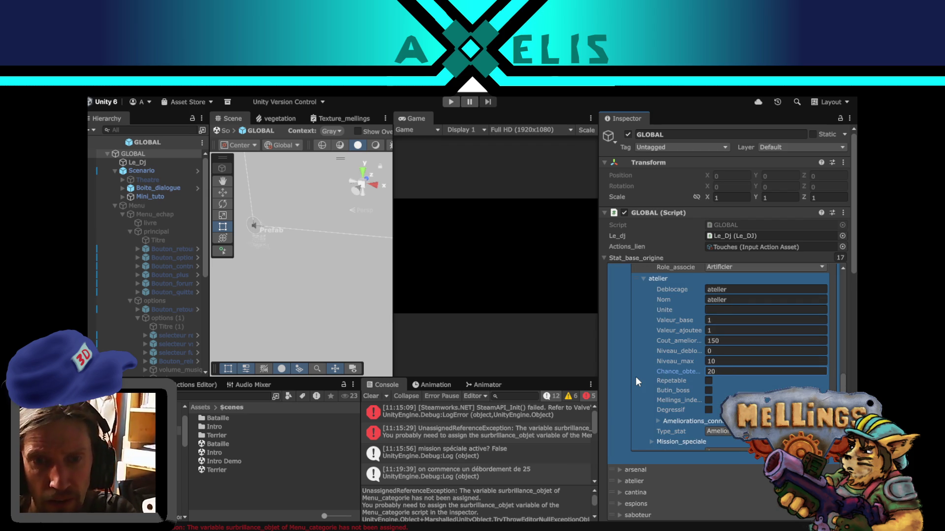
- Collapse the expert stat entries and deselect the GLOBAL object
{"action": "scroll", "coordinate": [636, 376], "scroll_direction": "down", "scroll_amount": 3}
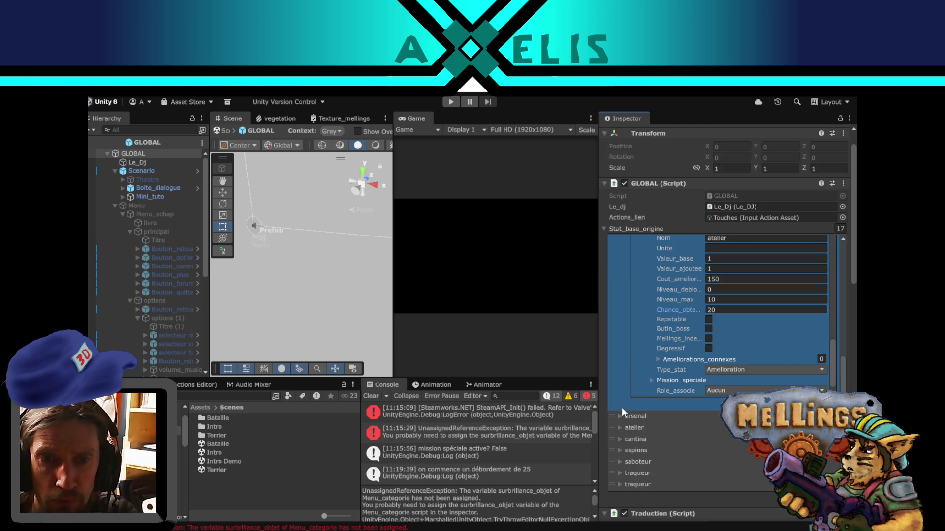
{"action": "scroll", "coordinate": [627, 350], "scroll_direction": "up", "scroll_amount": 5}
{"action": "left_click", "coordinate": [620, 342]}
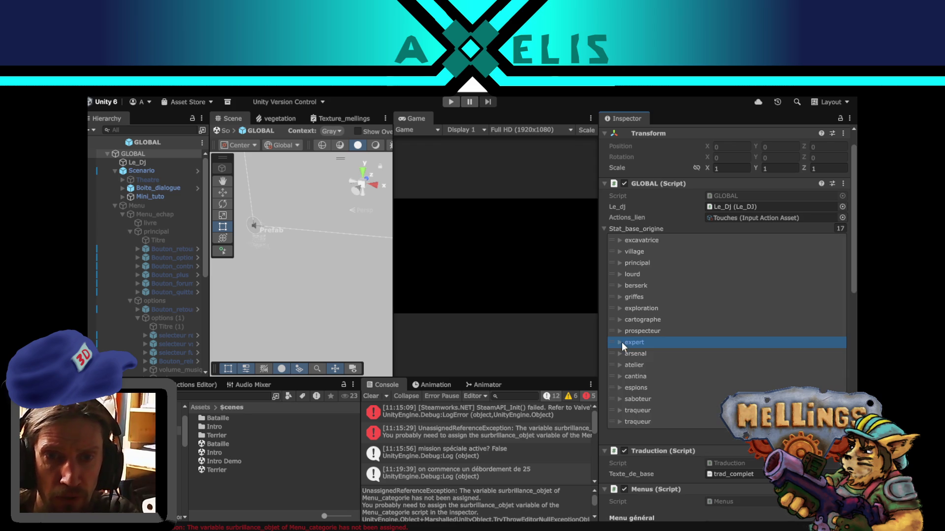
{"action": "left_click", "coordinate": [619, 350]}
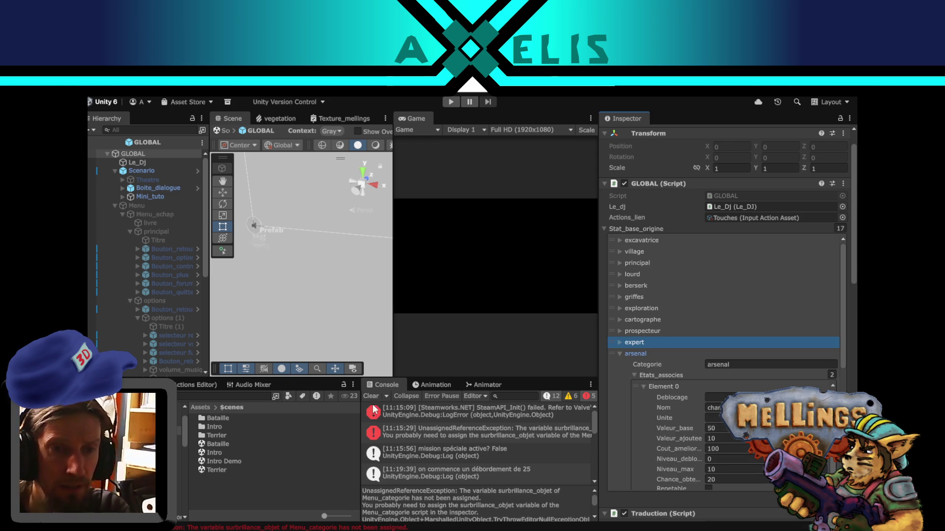
{"action": "left_click", "coordinate": [264, 503]}
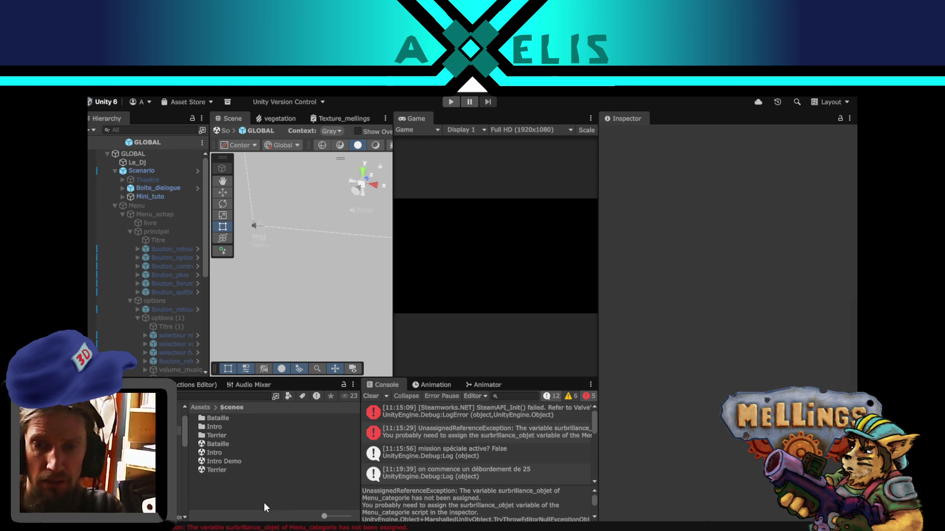
- In Firefox, browse the followed channels, switch to the BabaDesBois tab and select its address
{"action": "key", "text": "alt+Tab"}
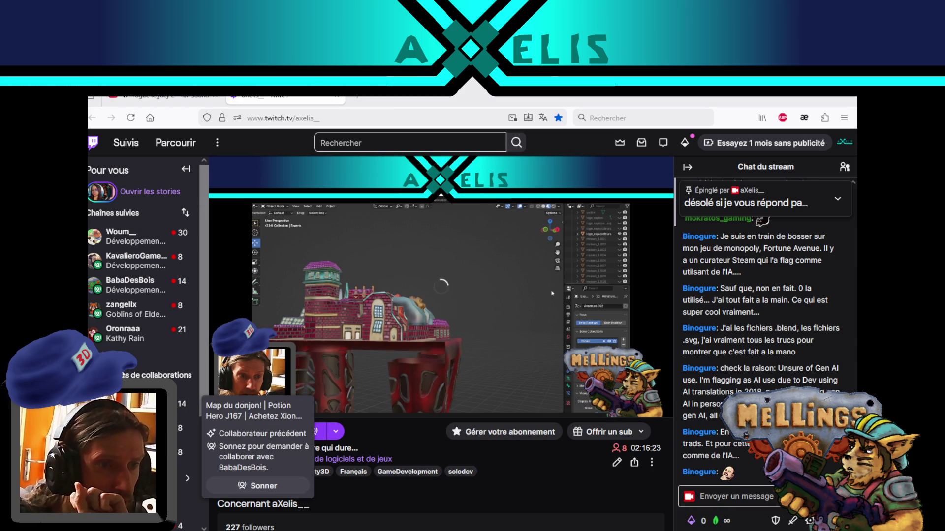
{"action": "mouse_move", "coordinate": [139, 315]}
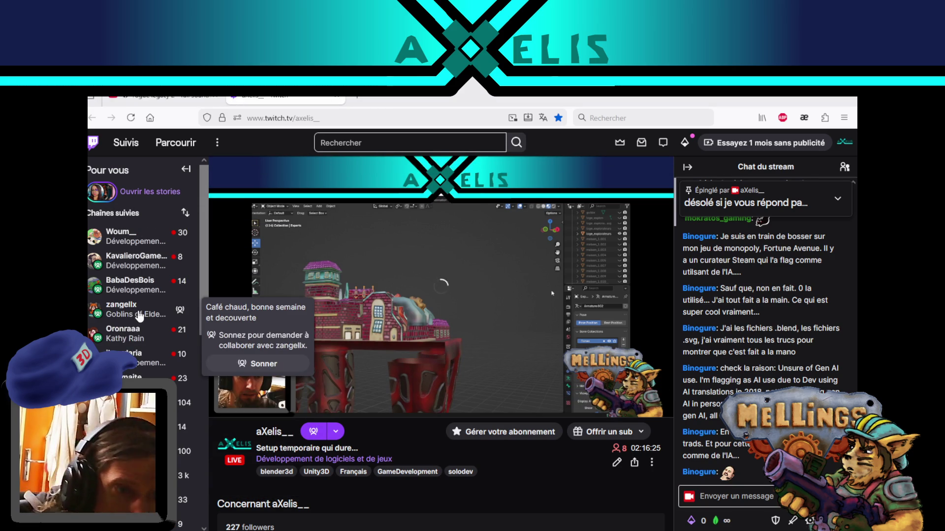
{"action": "scroll", "coordinate": [172, 350], "scroll_direction": "down", "scroll_amount": 5}
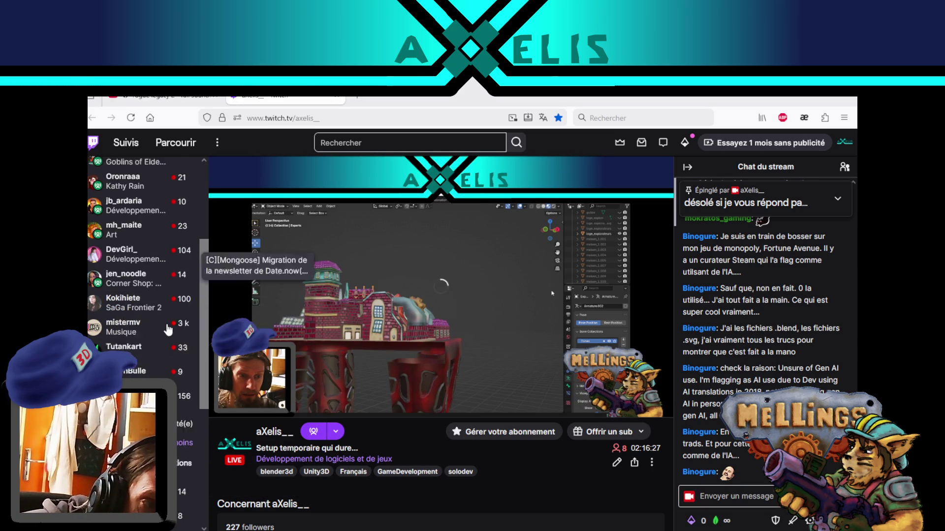
{"action": "scroll", "coordinate": [176, 364], "scroll_direction": "up", "scroll_amount": 3}
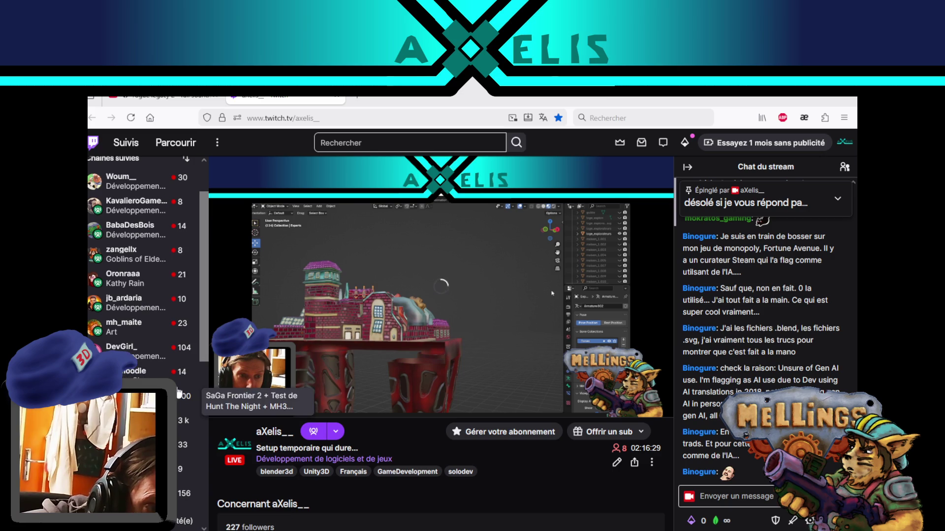
{"action": "scroll", "coordinate": [177, 369], "scroll_direction": "up", "scroll_amount": 2}
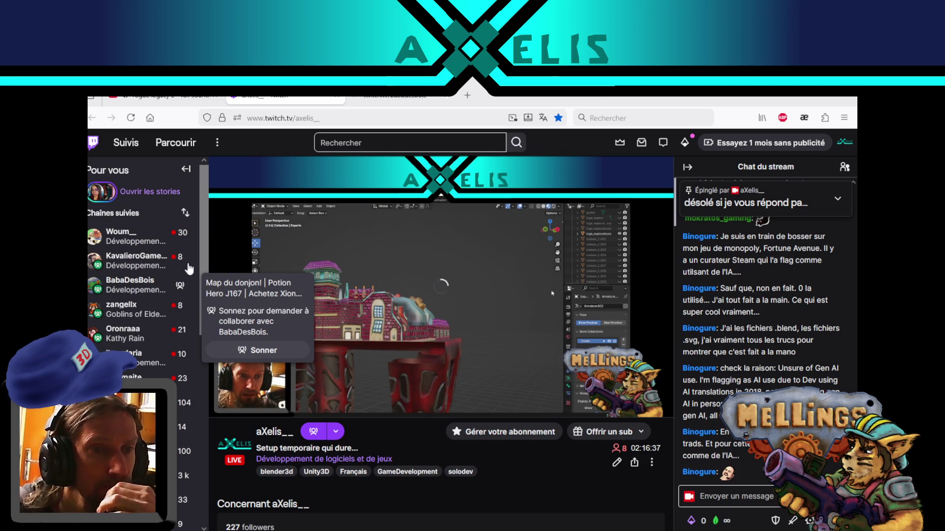
{"action": "left_click", "coordinate": [389, 96]}
{"action": "left_click", "coordinate": [321, 118]}
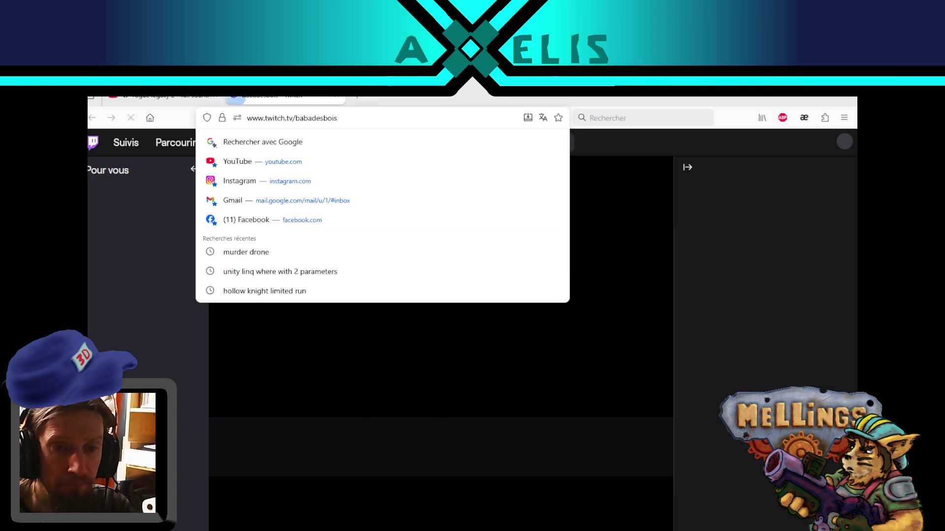
- Open a new tab on the aXelis_ - Twitch bookmark, cancelling an accidental YouTube load
{"action": "key", "text": "alt+Tab"}
{"action": "key", "text": "alt+Tab"}
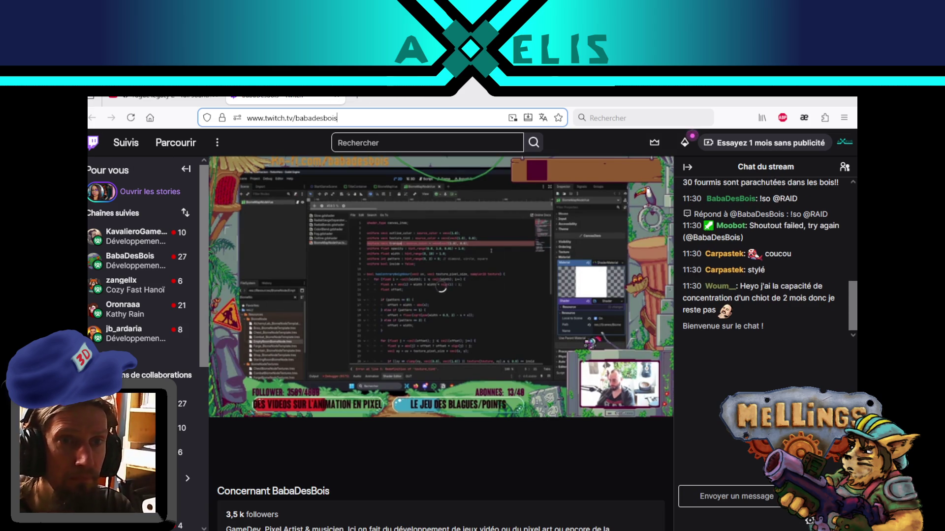
{"action": "key", "text": "ctrl+t"}
{"action": "left_click", "coordinate": [846, 137]}
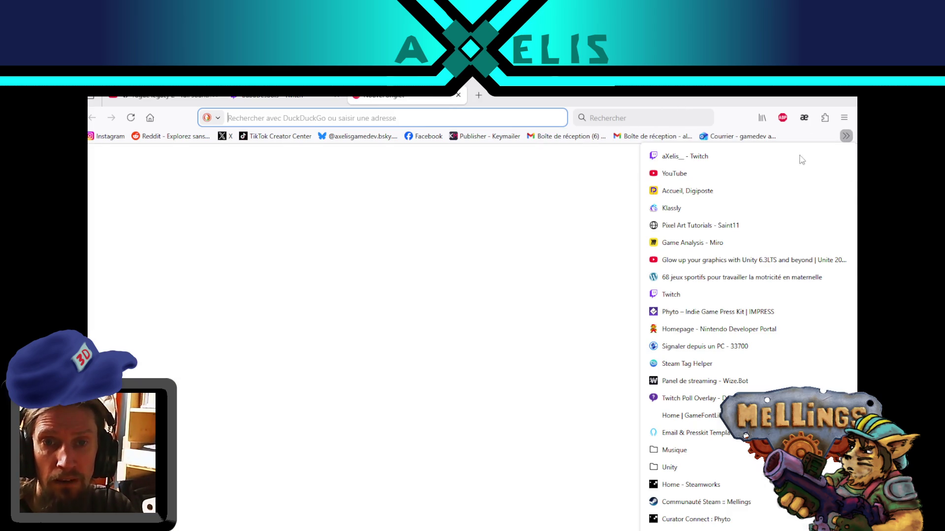
{"action": "left_click", "coordinate": [755, 173]}
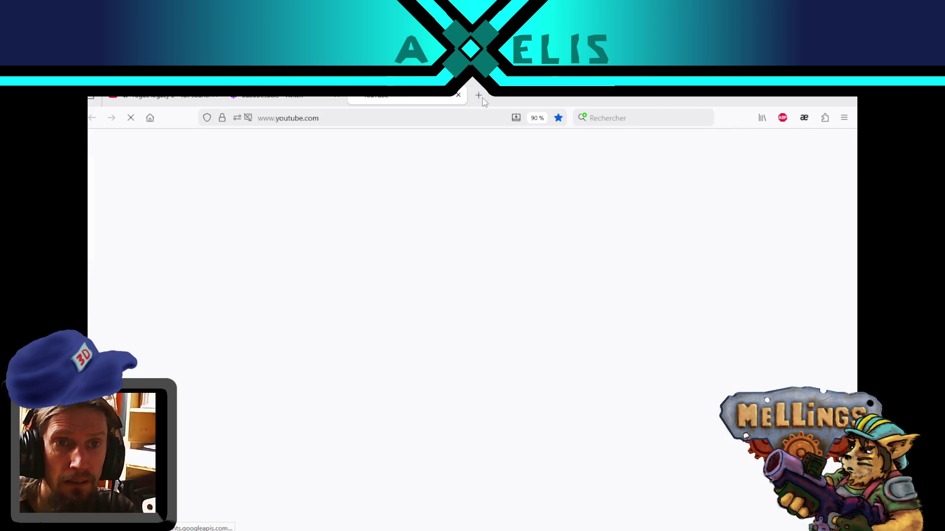
{"action": "key", "text": "Escape"}
{"action": "left_click", "coordinate": [847, 137]}
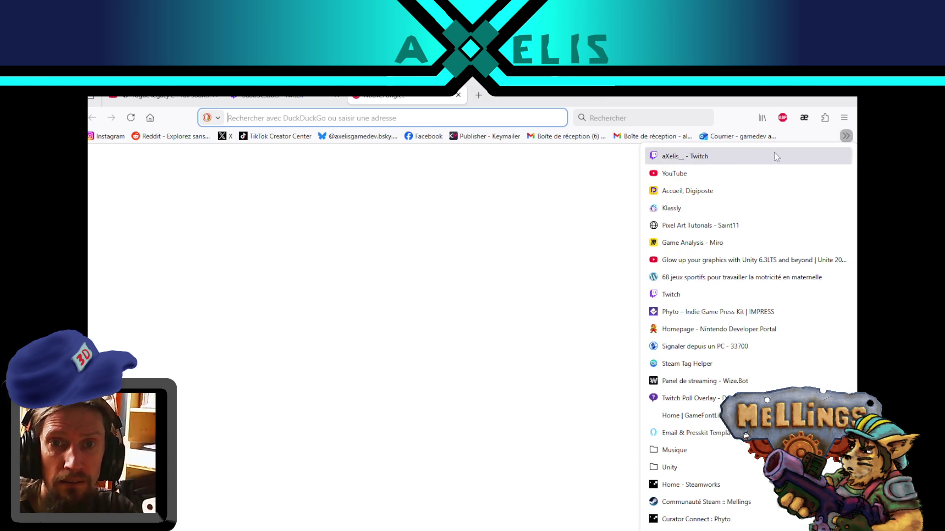
{"action": "left_click", "coordinate": [685, 156]}
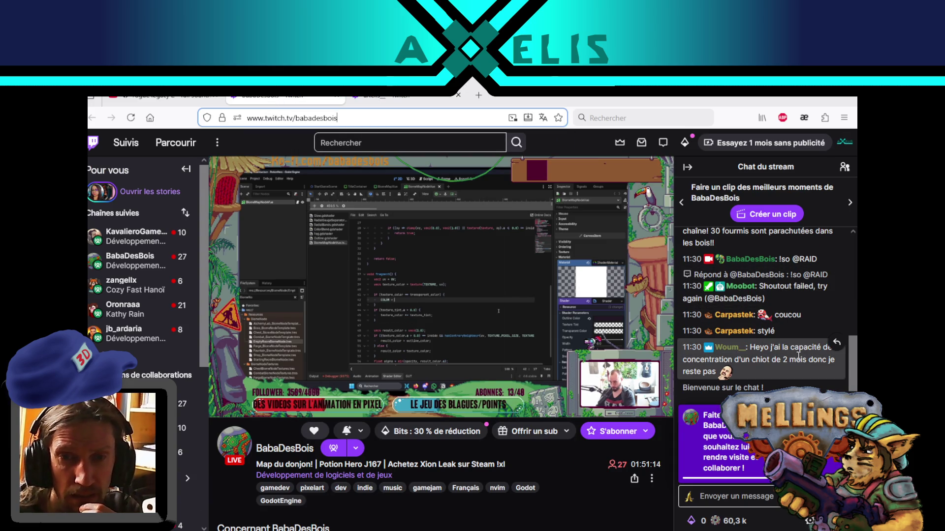
- Send '/raid babadesbois' in the aXelis_ chat, then view the BabaDesBois stream
{"action": "mouse_move", "coordinate": [474, 280]}
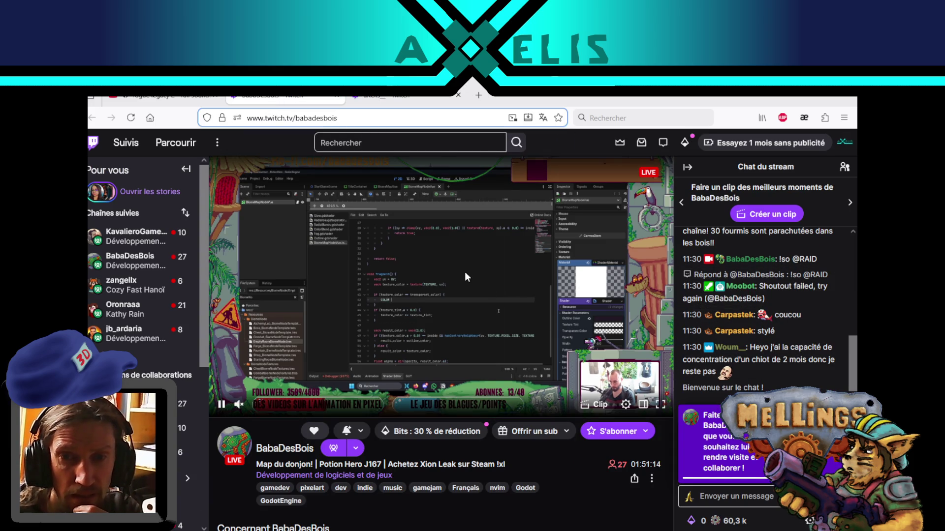
{"action": "left_click", "coordinate": [412, 100]}
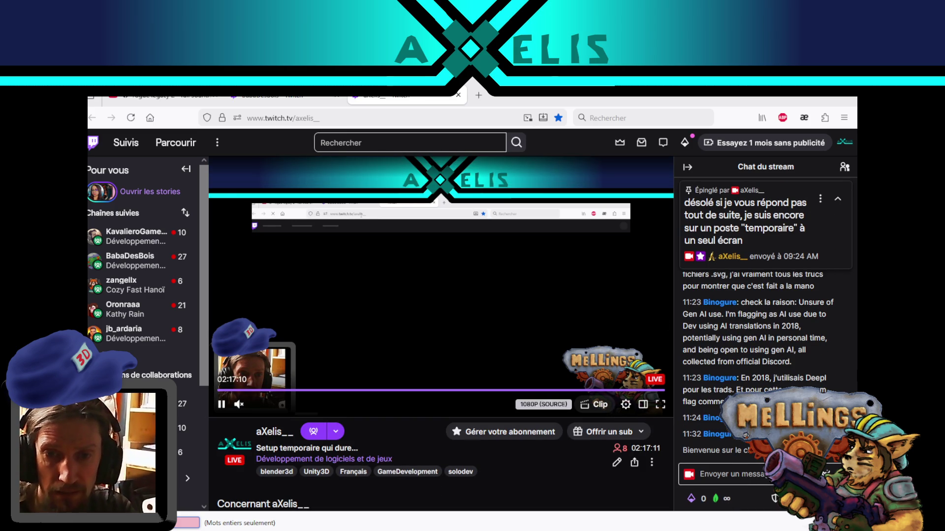
{"action": "left_click", "coordinate": [727, 474]}
{"action": "type", "text": "/"}
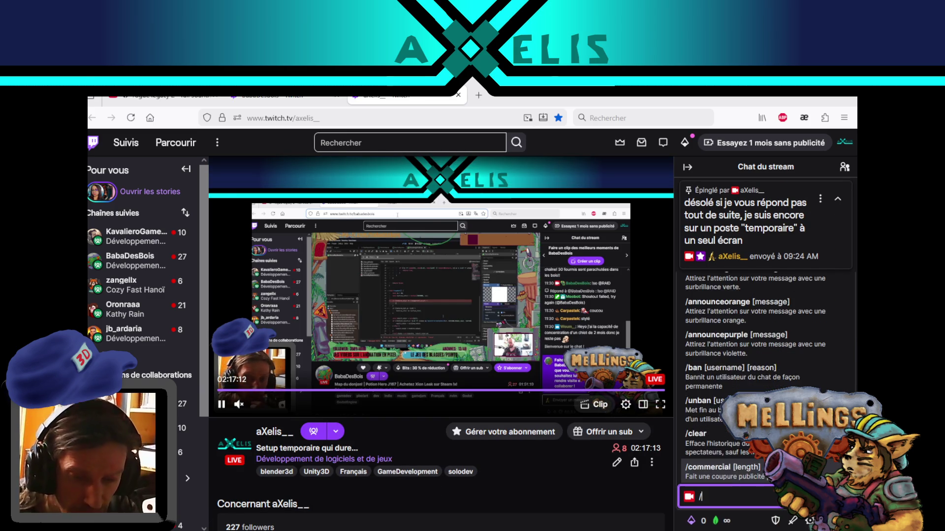
{"action": "type", "text": "raid babadesbois"}
{"action": "key", "text": "Return"}
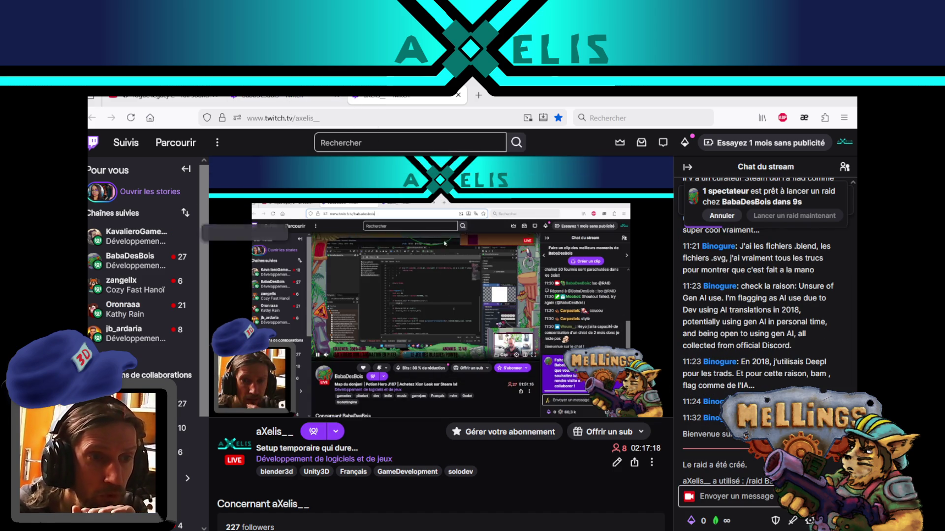
{"action": "left_click", "coordinate": [262, 99]}
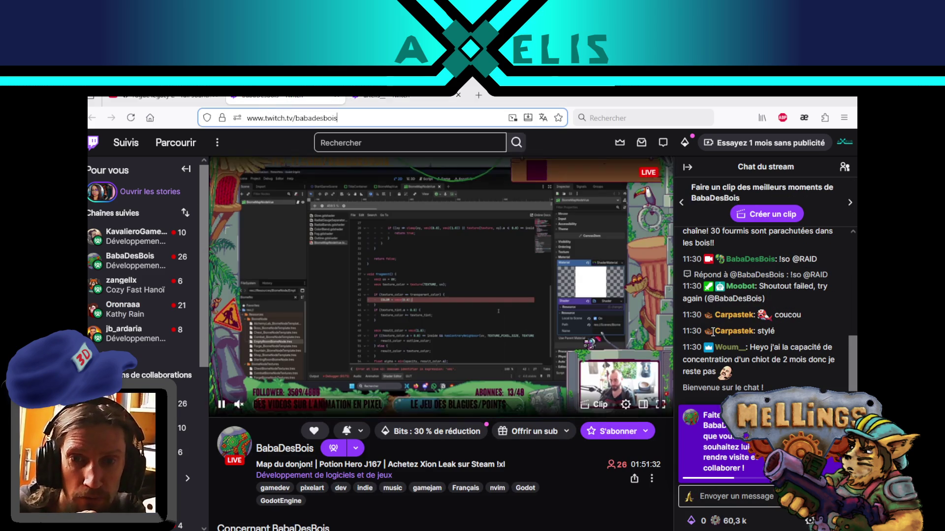
- Scroll BabaDesBois's chat, then return to the aXelis_ chat showing 7 viewers ready to raid
{"action": "scroll", "coordinate": [798, 321], "scroll_direction": "up", "scroll_amount": 3}
{"action": "scroll", "coordinate": [786, 320], "scroll_direction": "down", "scroll_amount": 5}
{"action": "scroll", "coordinate": [774, 303], "scroll_direction": "up", "scroll_amount": 5}
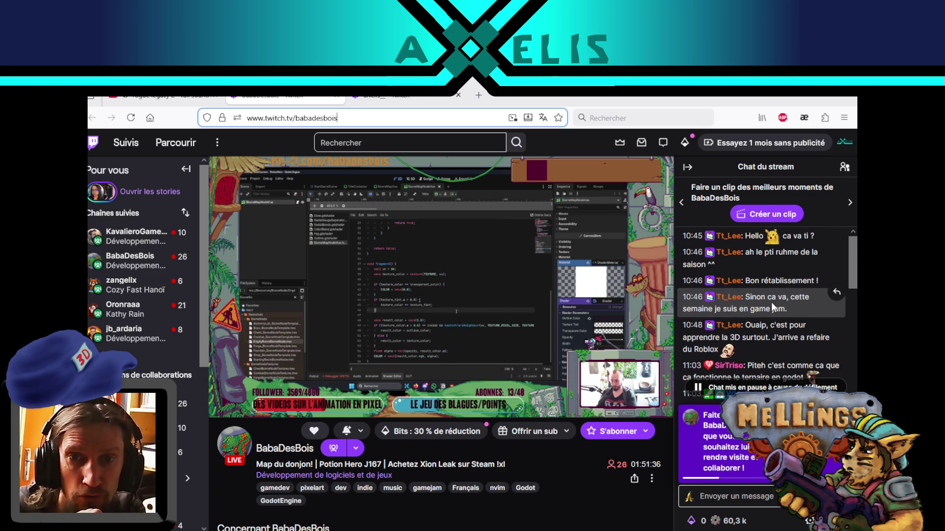
{"action": "scroll", "coordinate": [783, 301], "scroll_direction": "down", "scroll_amount": 4}
{"action": "scroll", "coordinate": [792, 305], "scroll_direction": "down", "scroll_amount": 2}
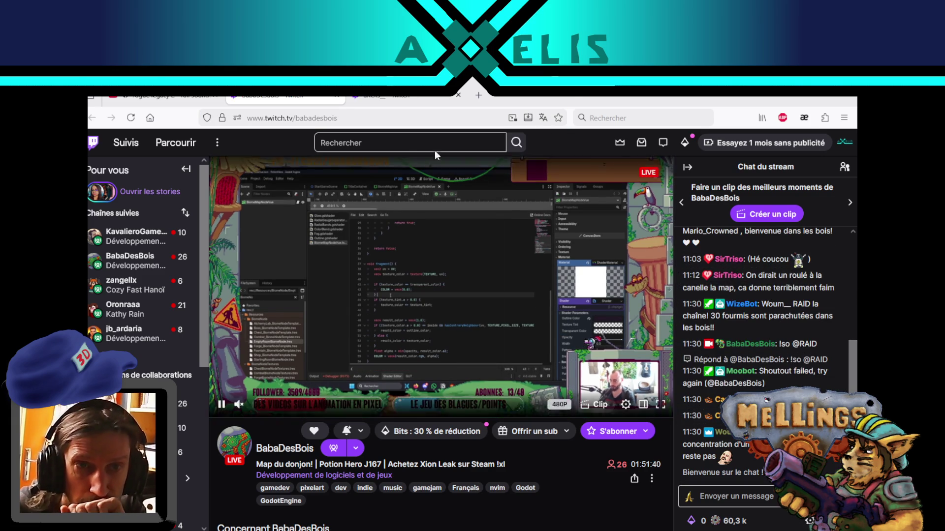
{"action": "left_click", "coordinate": [411, 101]}
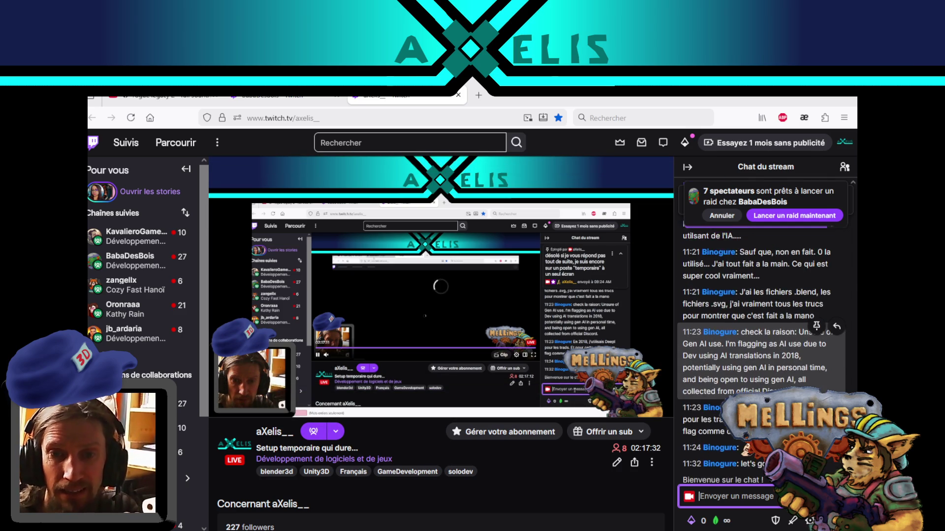
{"action": "left_click", "coordinate": [709, 496]}
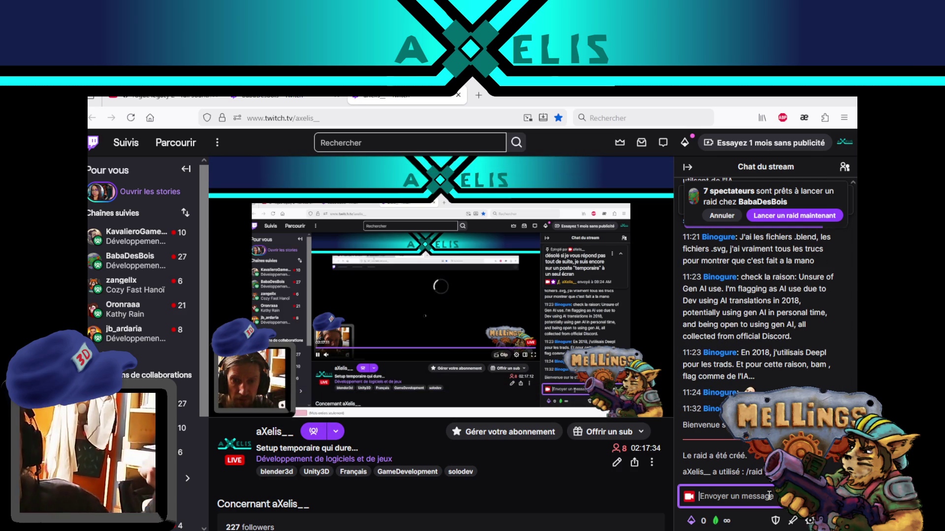